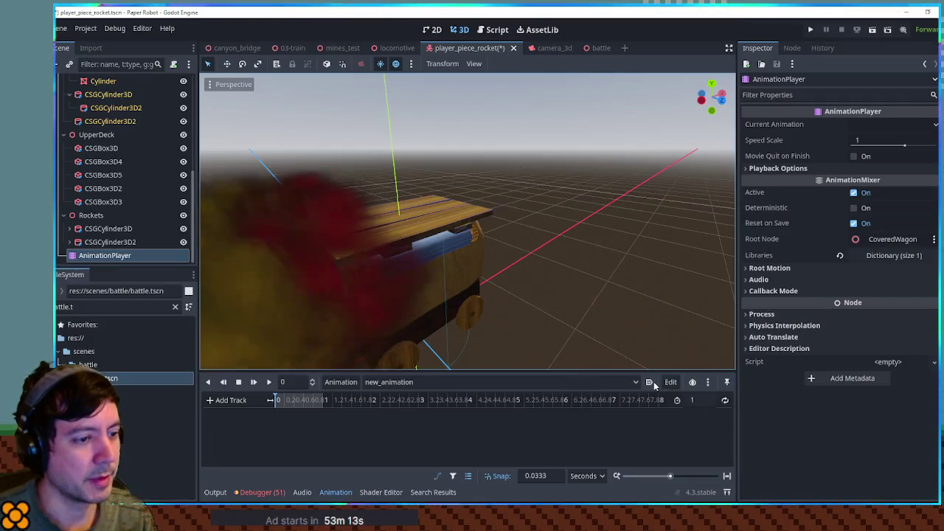
- Try nesting Rockets under UpperDeck, inspect UpperDeck's transform, then undo the nesting
{"action": "left_click_drag", "start_coordinate": [501, 276], "coordinate": [439, 253]}
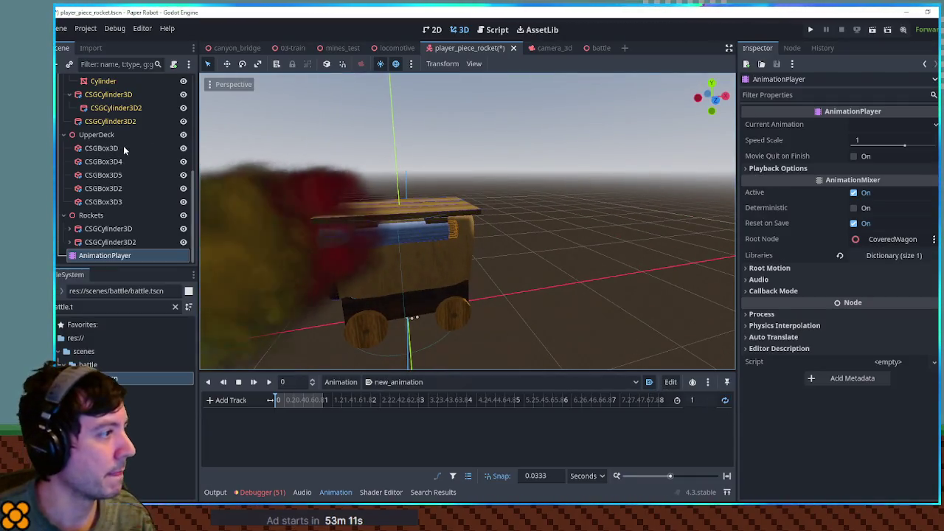
{"action": "left_click", "coordinate": [96, 134]}
{"action": "key", "text": "f"}
{"action": "left_click_drag", "start_coordinate": [92, 215], "coordinate": [82, 135]}
{"action": "left_click", "coordinate": [97, 134]}
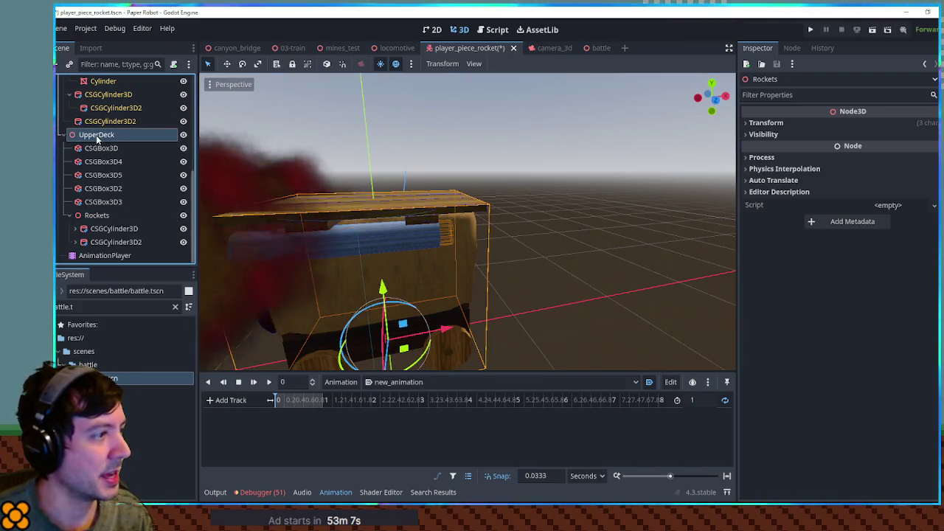
{"action": "left_click", "coordinate": [808, 121]}
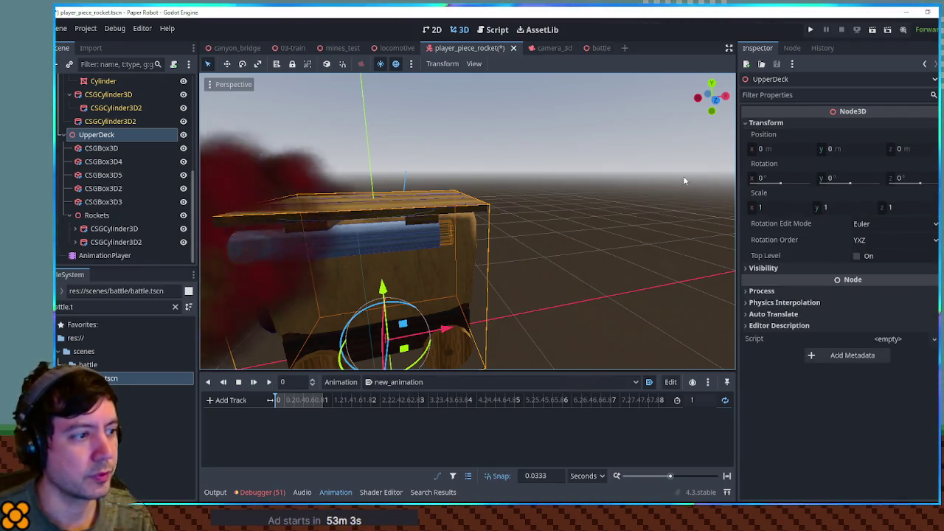
{"action": "key", "text": "ctrl+z"}
- Add an empty Node3D as a child of CoveredWagon
{"action": "left_click", "coordinate": [91, 215]}
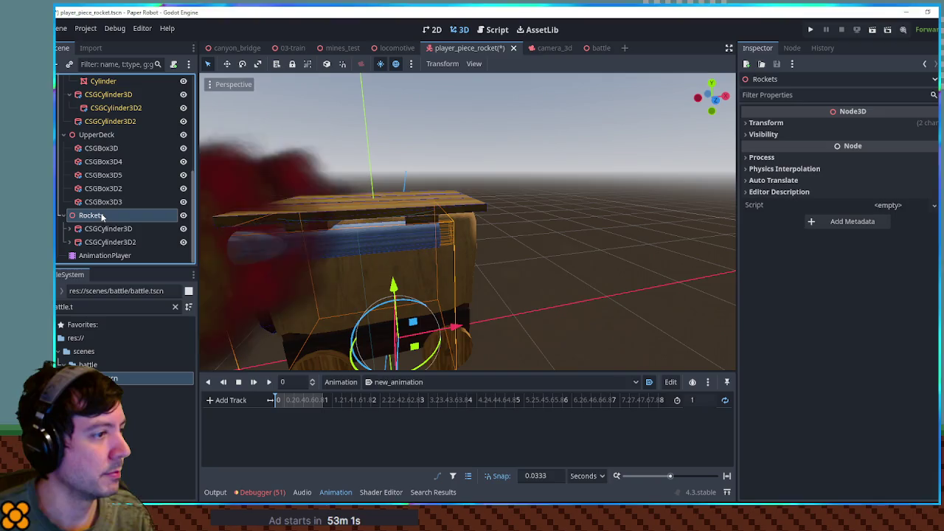
{"action": "left_click", "coordinate": [101, 148]}
{"action": "left_click", "coordinate": [91, 136]}
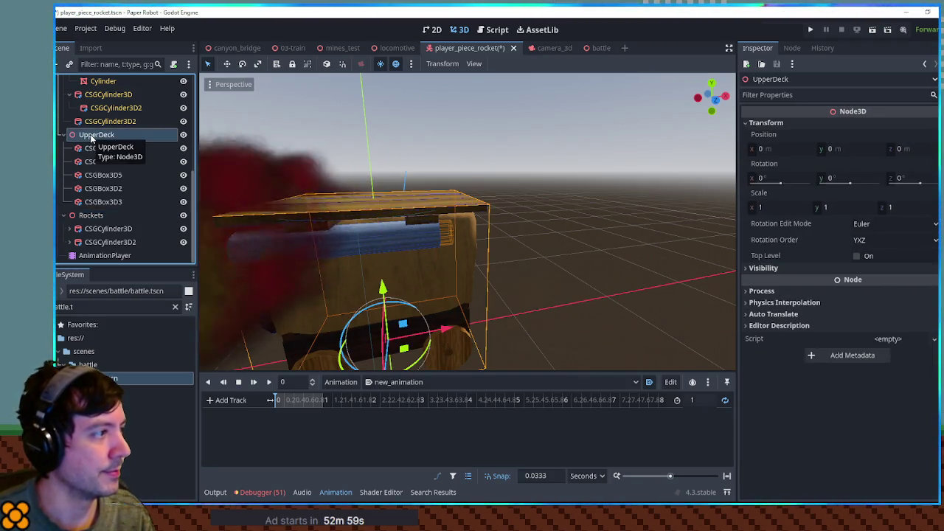
{"action": "scroll", "coordinate": [89, 132], "scroll_direction": "up", "scroll_amount": 5}
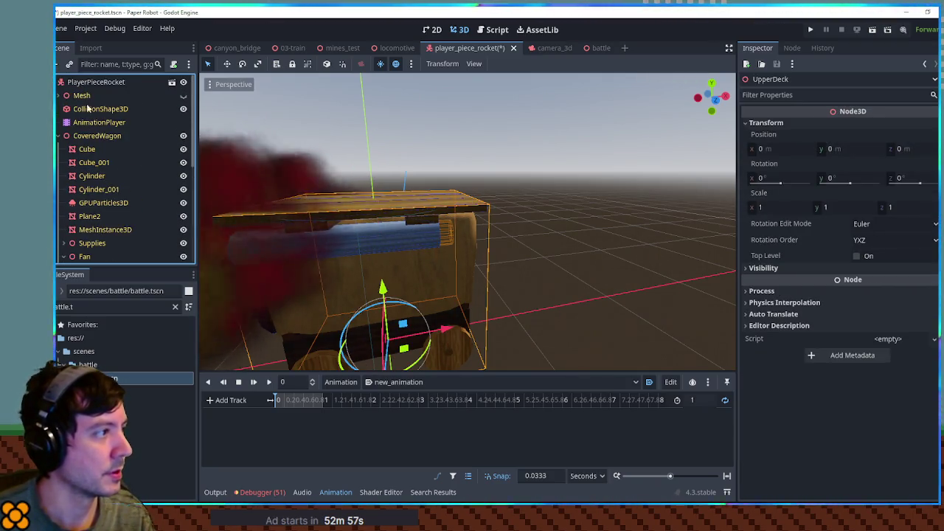
{"action": "left_click", "coordinate": [99, 136]}
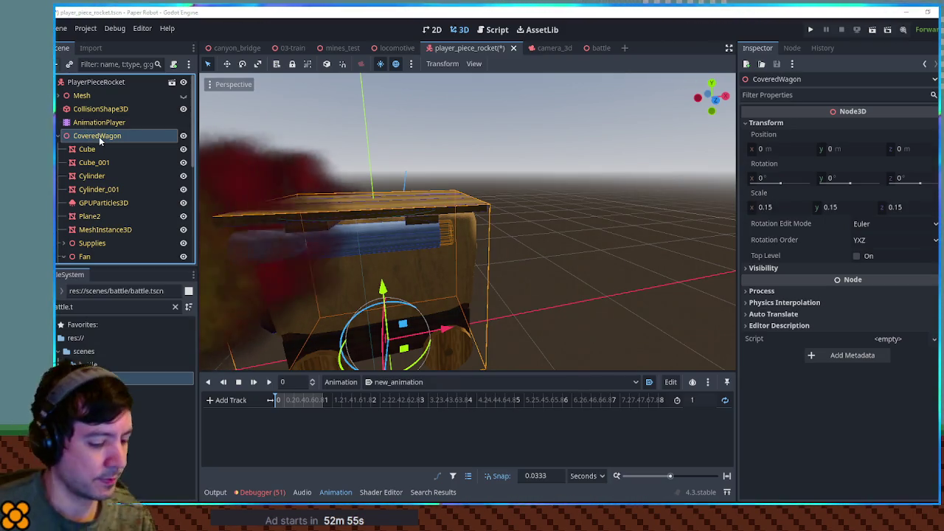
{"action": "key", "text": "ctrl+a"}
{"action": "key", "text": "Return"}
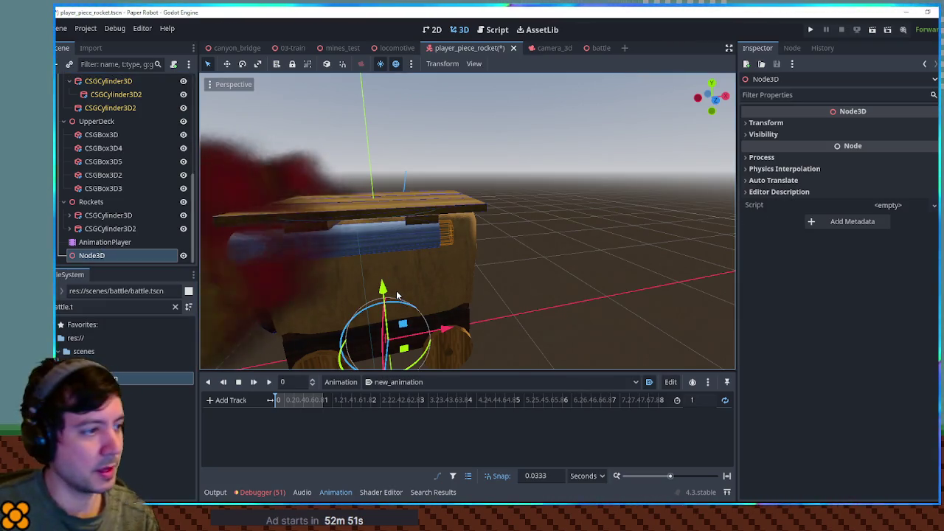
- In front view, raise the new Node3D along Y and place it above UpperDeck in the tree
{"action": "key", "text": "KP_1"}
{"action": "left_click_drag", "start_coordinate": [396, 291], "coordinate": [396, 146]}
{"action": "left_click_drag", "start_coordinate": [91, 255], "coordinate": [93, 120]}
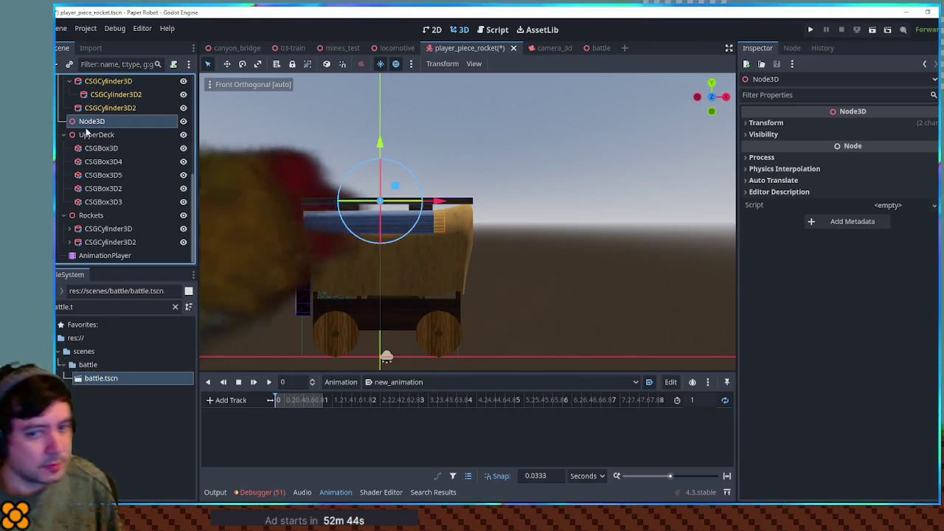
- Make UpperDeck and Rockets children of Node3D, then show Node3D's transform
{"action": "scroll", "coordinate": [101, 190], "scroll_direction": "up", "scroll_amount": 3}
{"action": "left_click", "coordinate": [95, 201]}
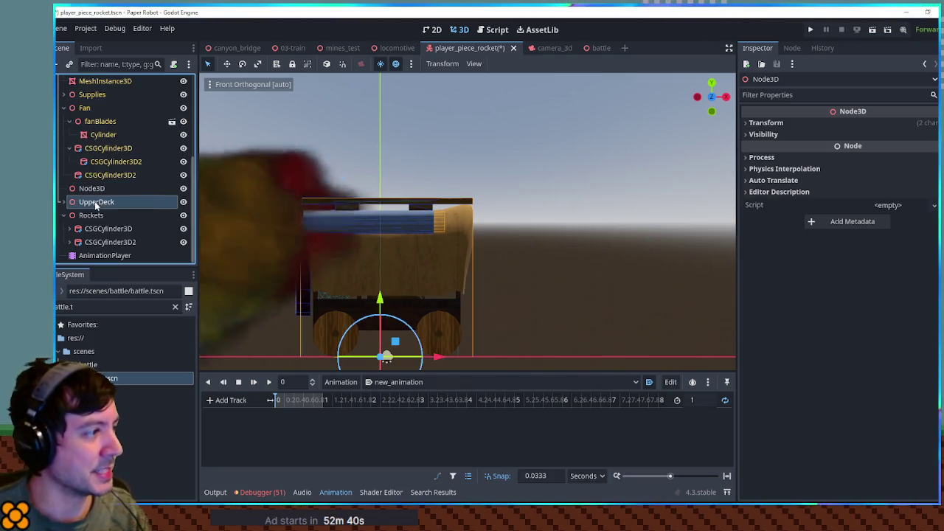
{"action": "left_click", "coordinate": [94, 215]}
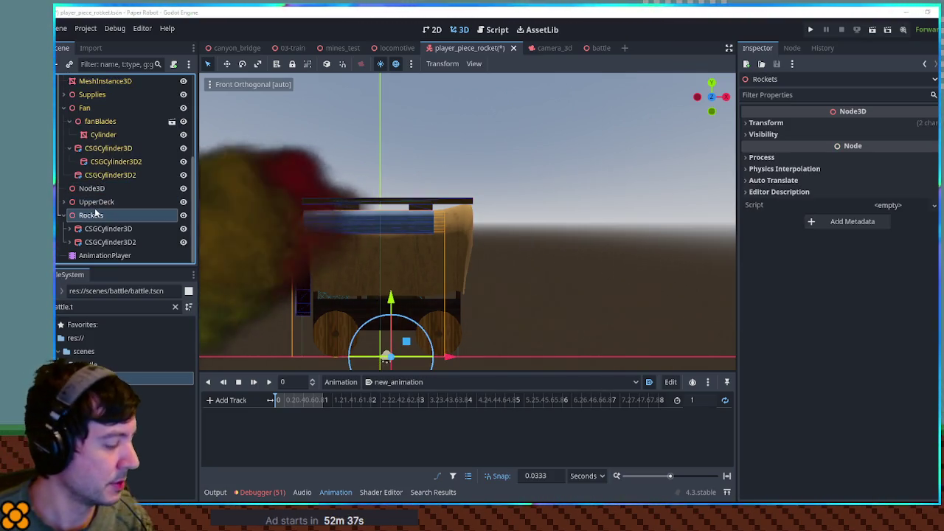
{"action": "left_click", "coordinate": [96, 201], "text": "ctrl"}
{"action": "left_click_drag", "start_coordinate": [95, 196], "coordinate": [93, 189]}
{"action": "left_click", "coordinate": [85, 215]}
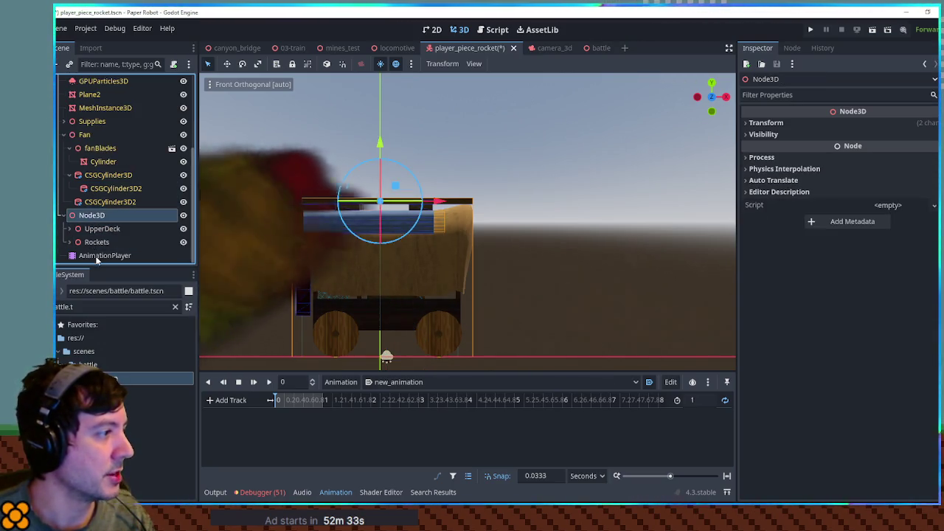
{"action": "left_click", "coordinate": [103, 255]}
{"action": "left_click", "coordinate": [92, 214]}
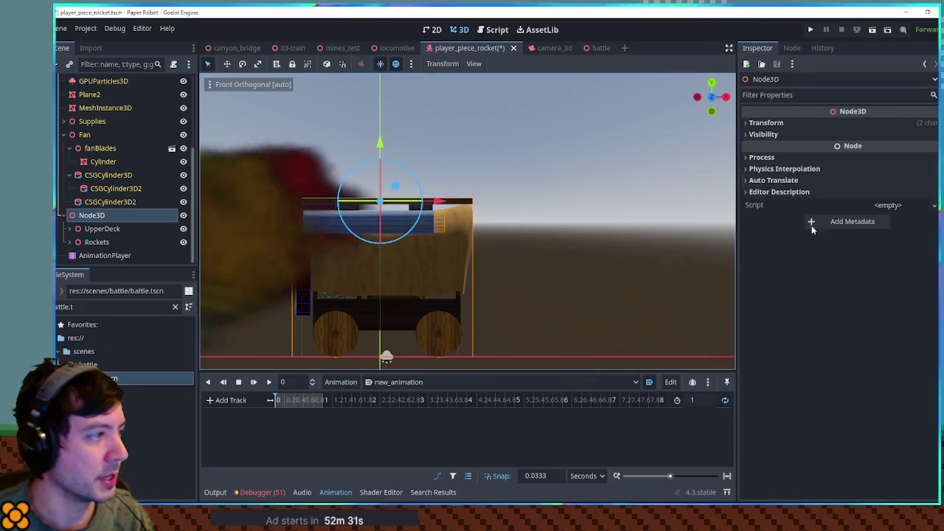
{"action": "left_click", "coordinate": [871, 124]}
- Key Node3D's rotation and add a second key with Z rotation 1, then preview it
{"action": "left_click", "coordinate": [935, 163]}
{"action": "right_click", "coordinate": [301, 413]}
{"action": "left_click", "coordinate": [316, 420]}
{"action": "left_click", "coordinate": [695, 415]}
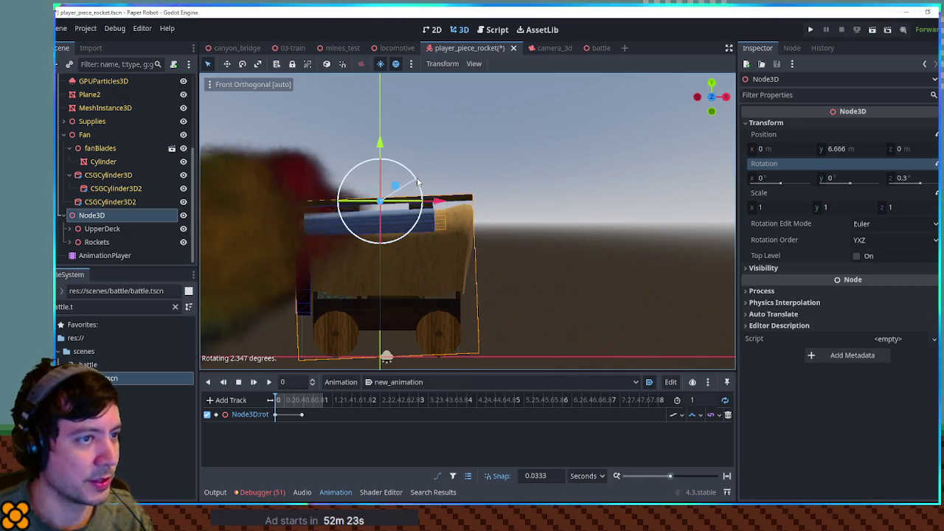
{"action": "left_click", "coordinate": [302, 414]}
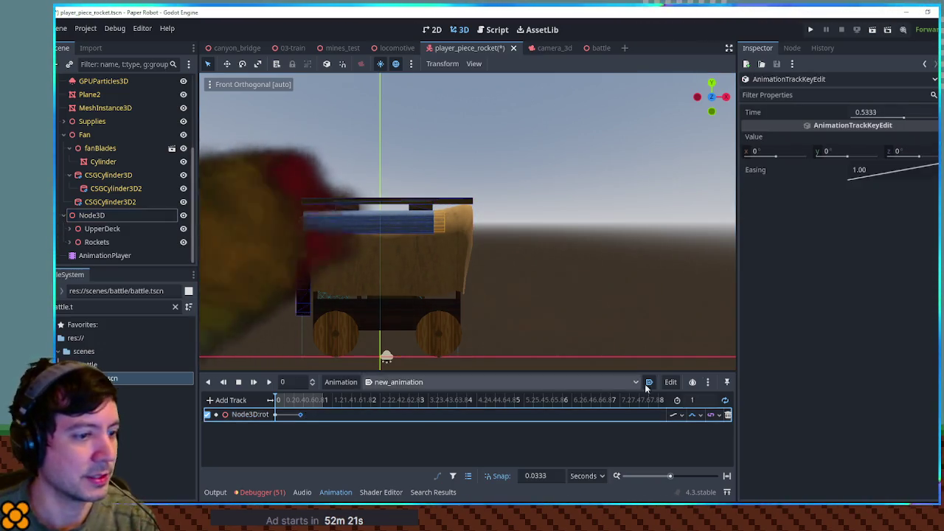
{"action": "left_click", "coordinate": [904, 151]}
{"action": "type", "text": "1"}
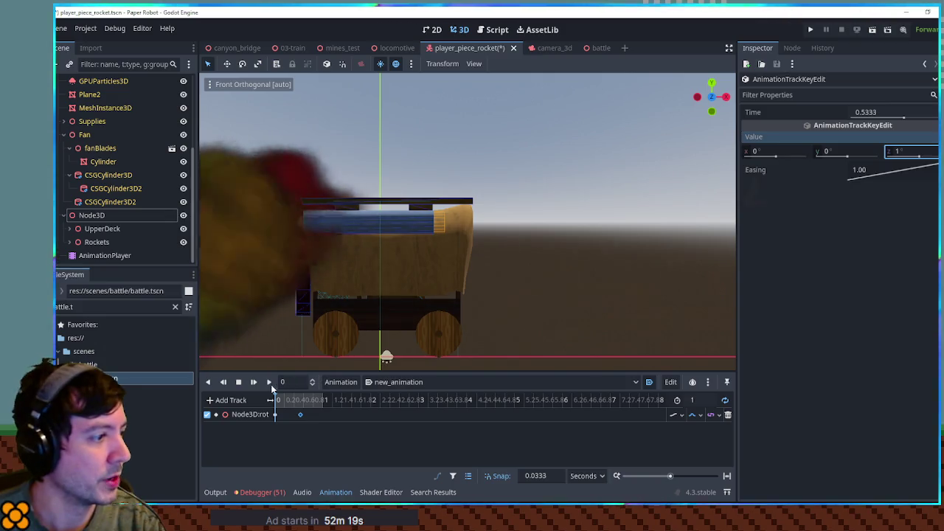
{"action": "left_click", "coordinate": [269, 383]}
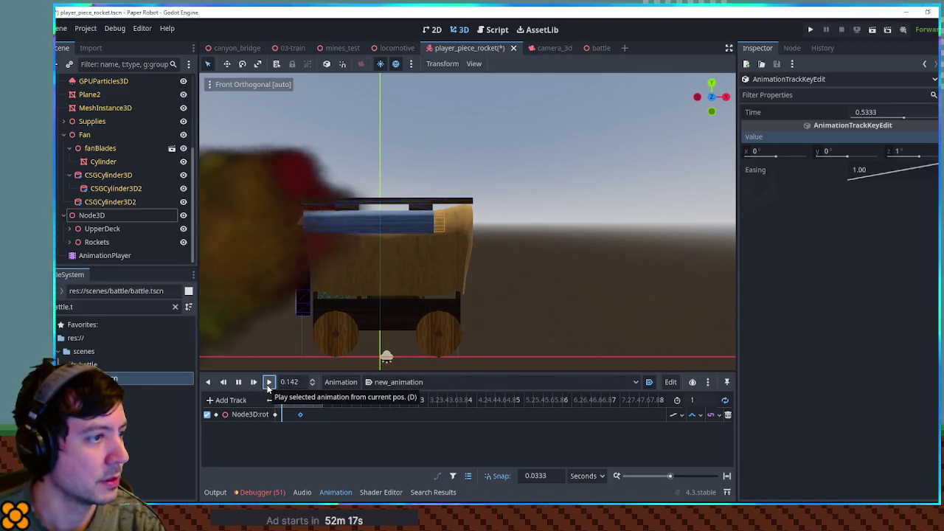
- Set the animation length to 0.33 s, move the second key to 0.2 s, and save
{"action": "left_click", "coordinate": [702, 403]}
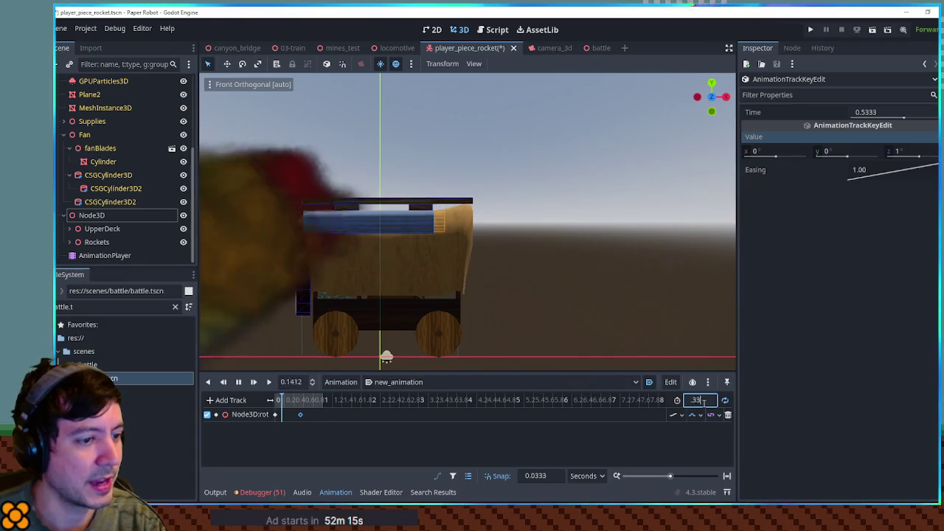
{"action": "type", "text": "0.33"}
{"action": "left_click", "coordinate": [315, 415]}
{"action": "left_click", "coordinate": [289, 417]}
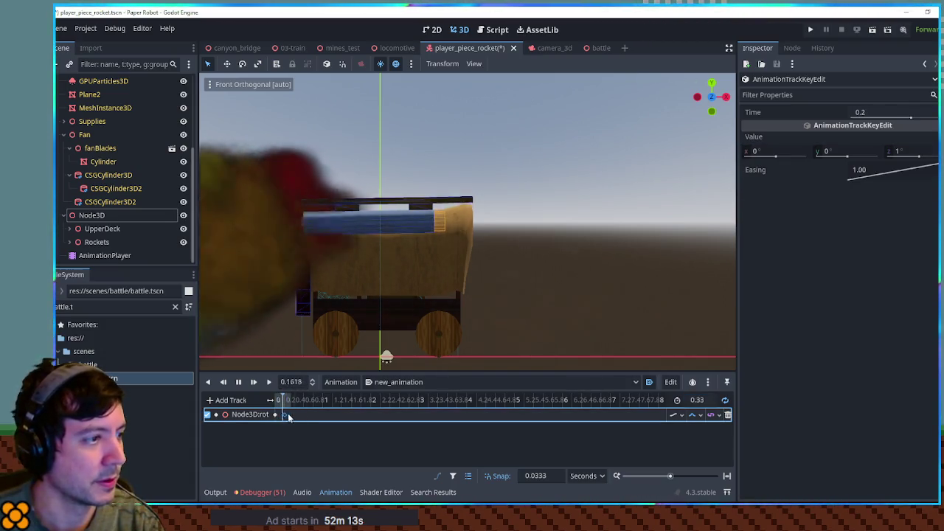
{"action": "left_click_drag", "start_coordinate": [529, 271], "coordinate": [536, 289]}
{"action": "key", "text": "ctrl+s"}
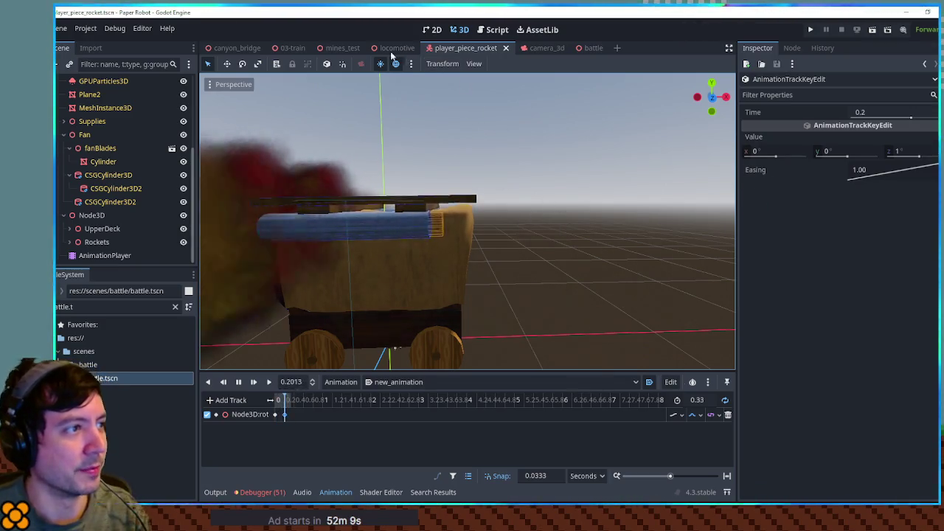
- Run mines_test and start a custom battle with Doopu as Enemy 1 on 03-train
{"action": "left_click", "coordinate": [341, 48]}
{"action": "key", "text": "ctrl+s"}
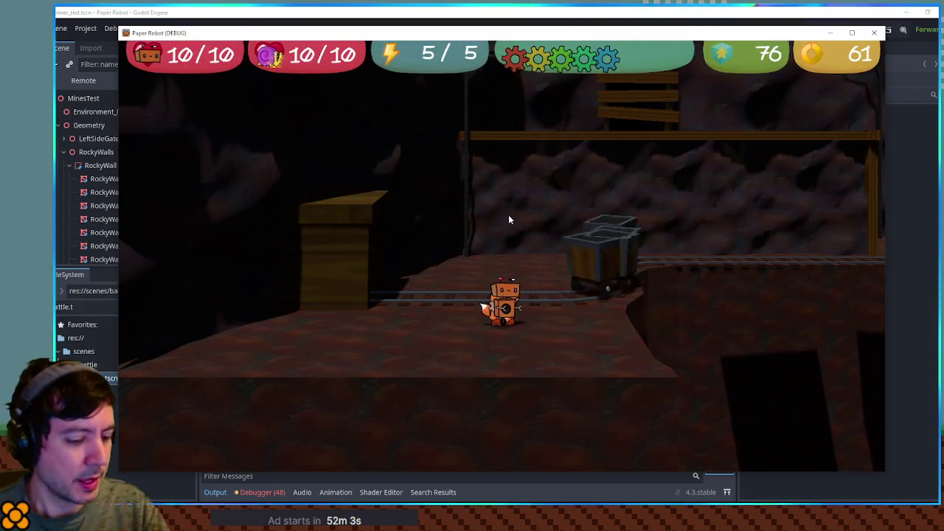
{"action": "left_click", "coordinate": [407, 71]}
{"action": "left_click", "coordinate": [310, 116]}
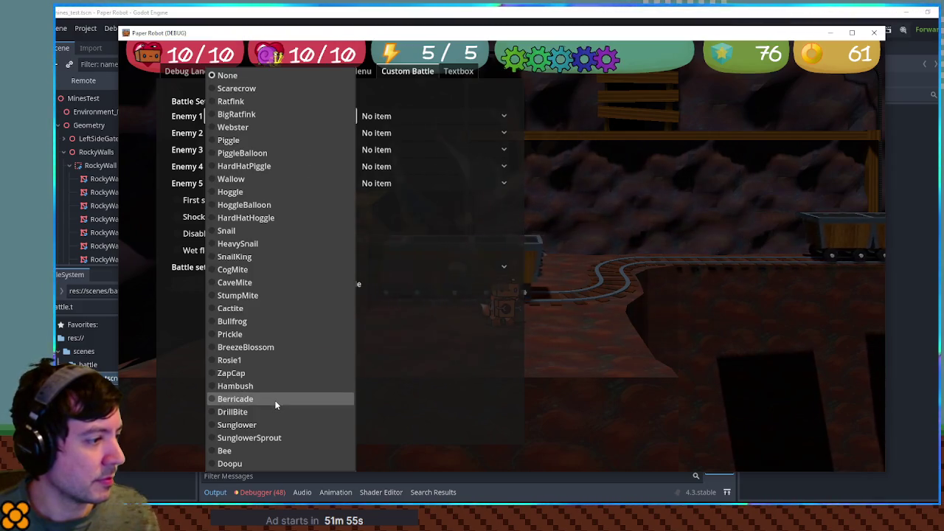
{"action": "left_click", "coordinate": [261, 461]}
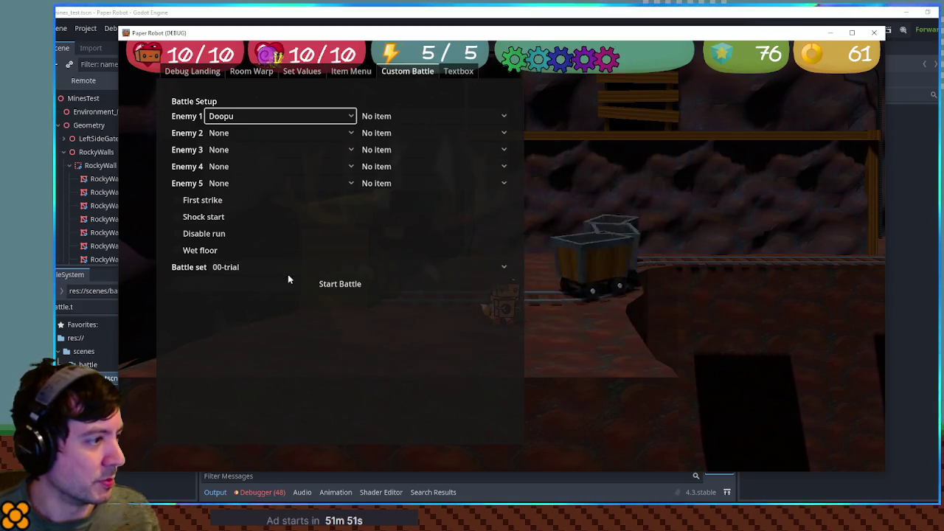
{"action": "left_click", "coordinate": [289, 272]}
{"action": "left_click", "coordinate": [254, 459]}
{"action": "left_click", "coordinate": [306, 286]}
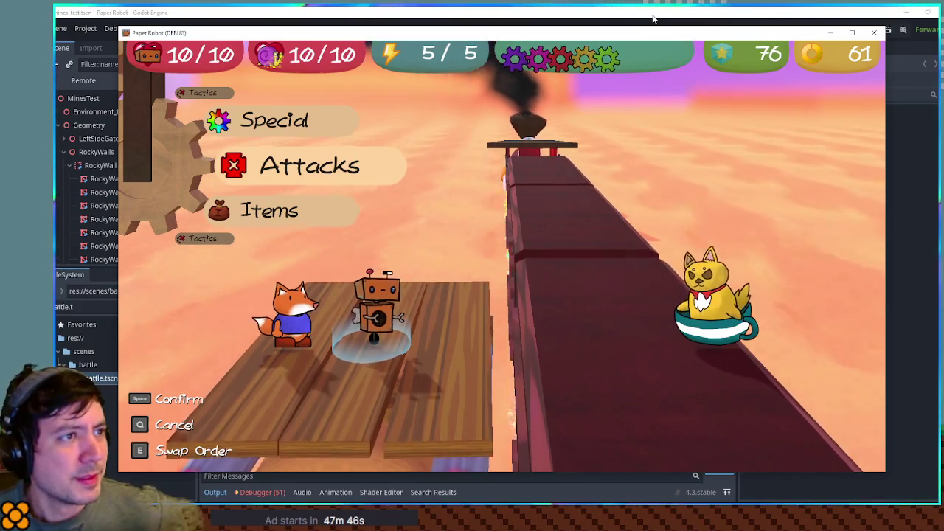
- Stop the running game with F8 to return to the editor
{"action": "key", "text": "F8"}
- Open TODO.txt and add 'Unlockable casette tapes for soundtrack' at the end
{"action": "left_click", "coordinate": [496, 29]}
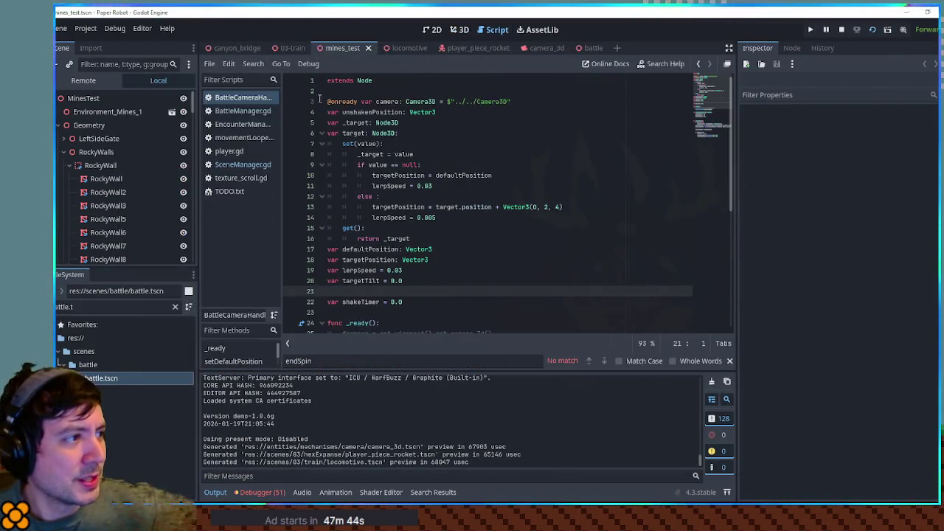
{"action": "left_click", "coordinate": [236, 178]}
{"action": "left_click", "coordinate": [233, 191]}
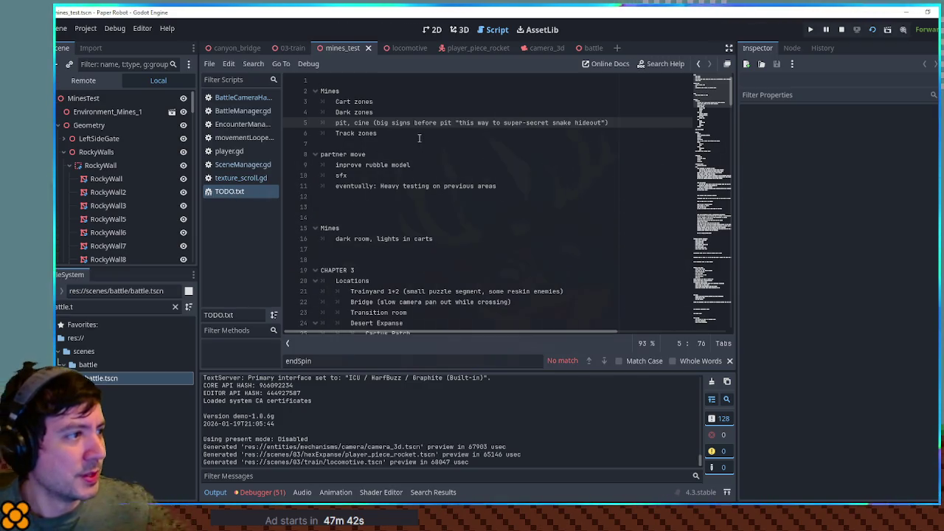
{"action": "left_click", "coordinate": [396, 78]}
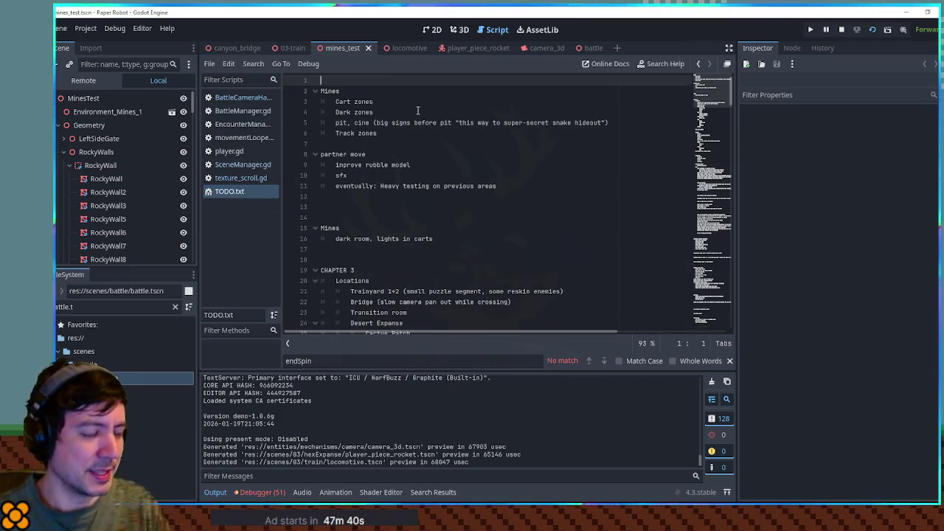
{"action": "key", "text": "ctrl+End"}
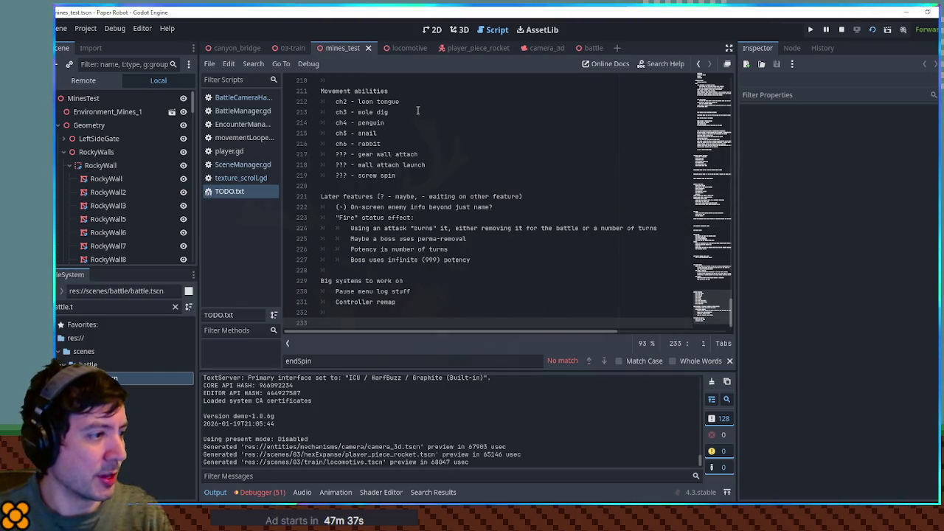
{"action": "key", "text": "Left"}
{"action": "type", "text": "Un"}
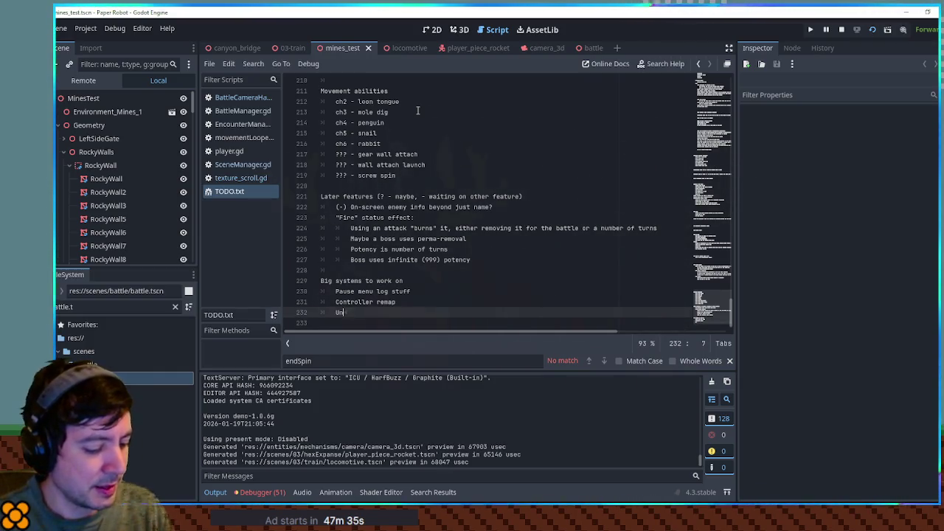
{"action": "type", "text": "lockable cas"}
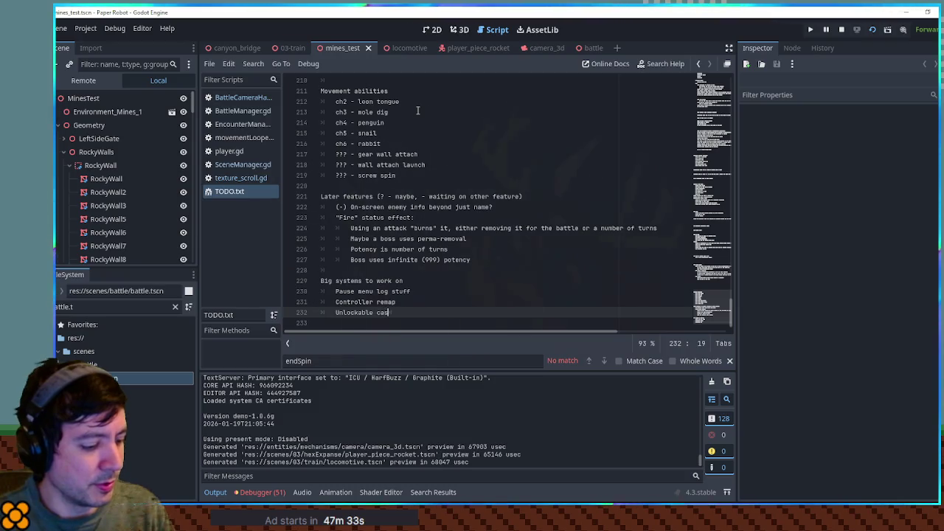
{"action": "type", "text": "ette tapes"}
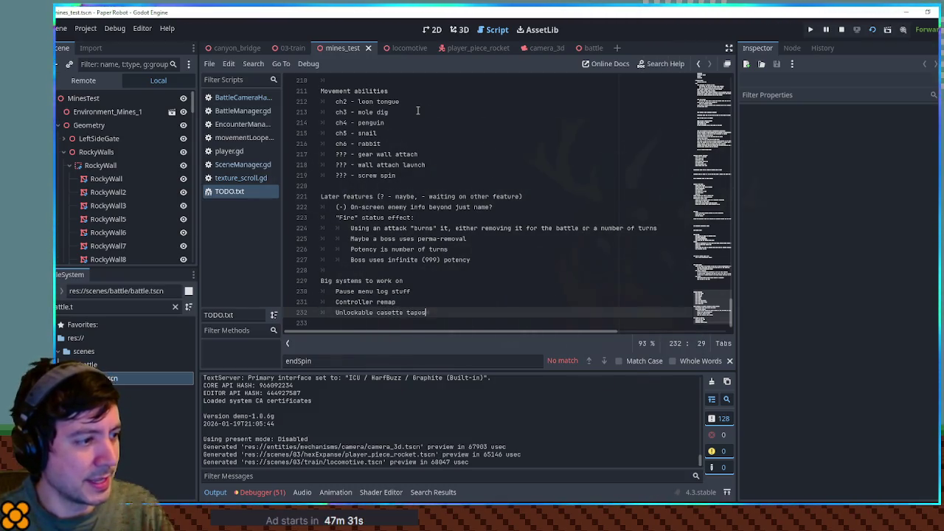
{"action": "type", "text": " for "}
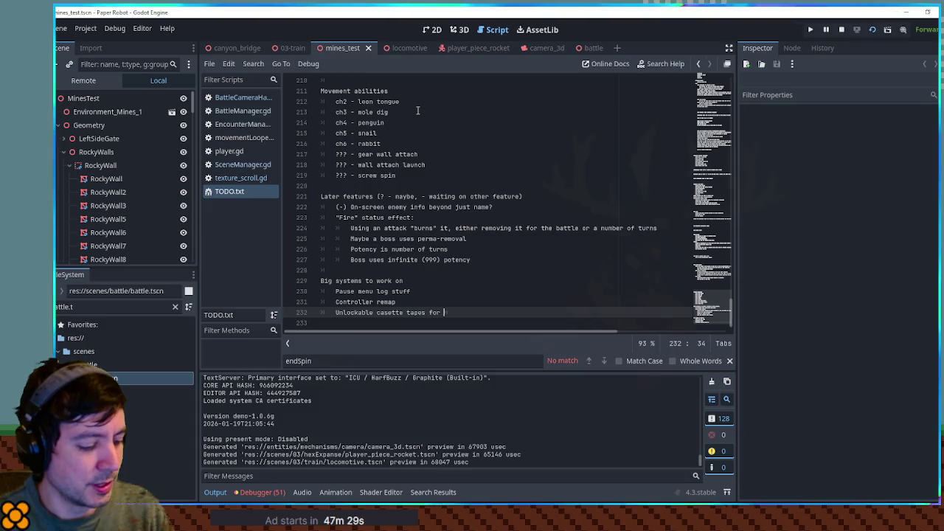
{"action": "type", "text": "soundtrack"}
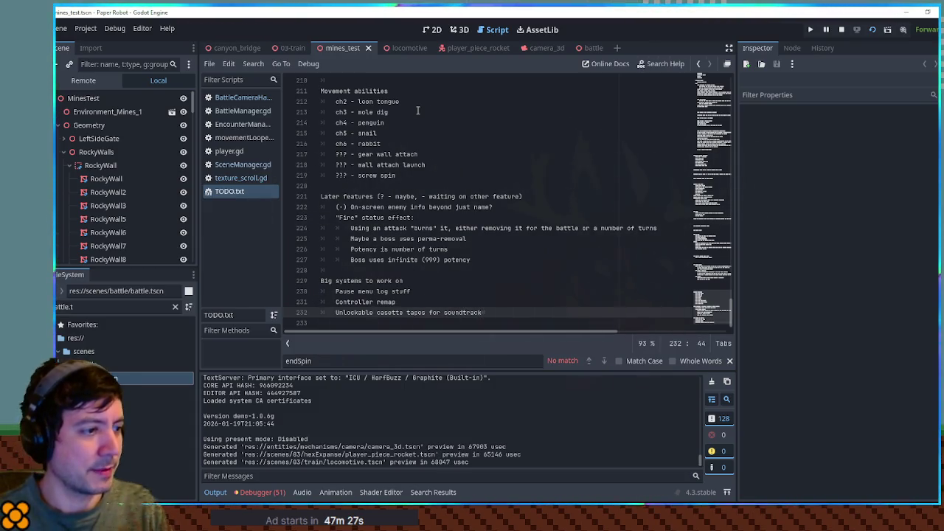
- Add 'In Drainpipe, have a music store (MAYBE replacing Clyde and Dale after ch 2)' and save
{"action": "key", "text": "Return"}
{"action": "type", "text": "In Drainpipe"}
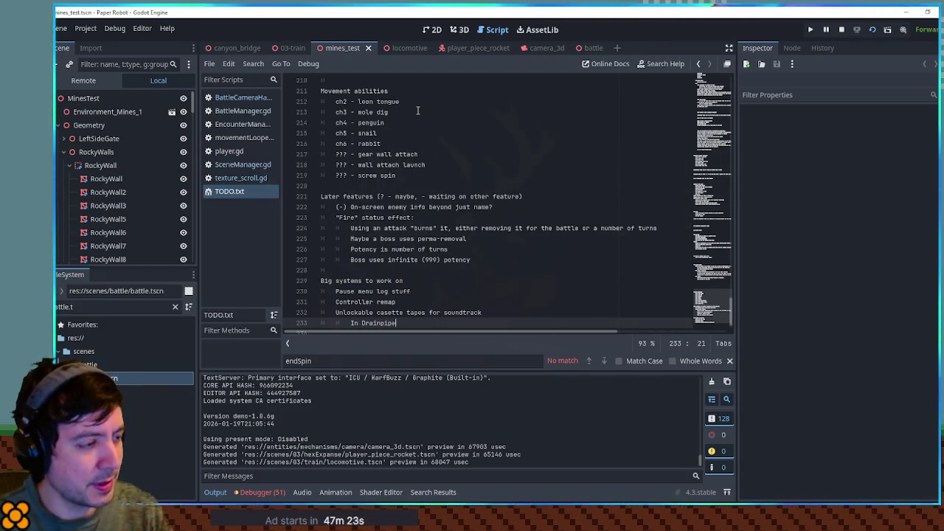
{"action": "type", "text": ", have a music store"}
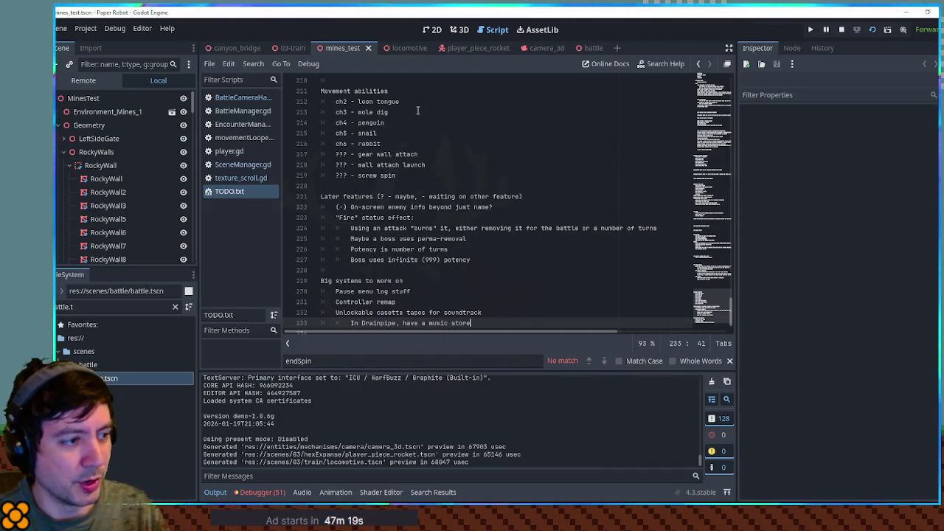
{"action": "type", "text": " (MAYBE "}
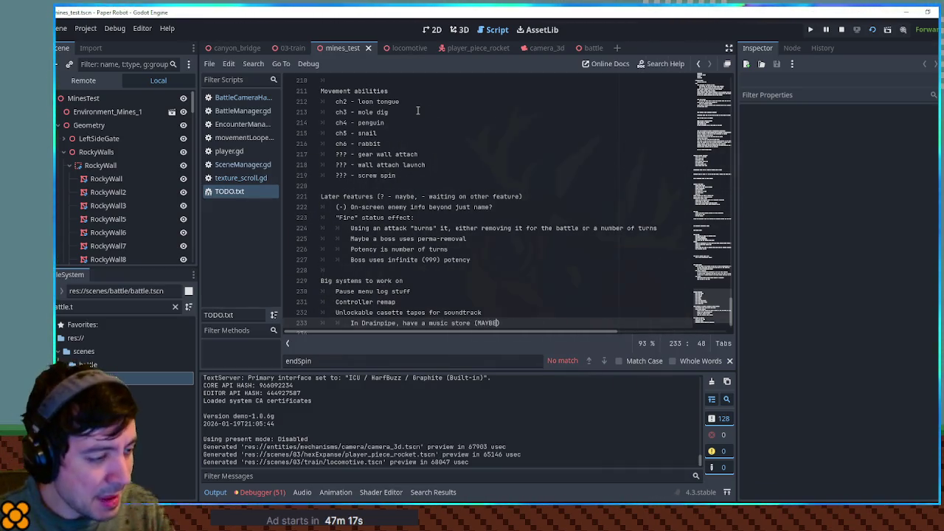
{"action": "type", "text": "replacing "}
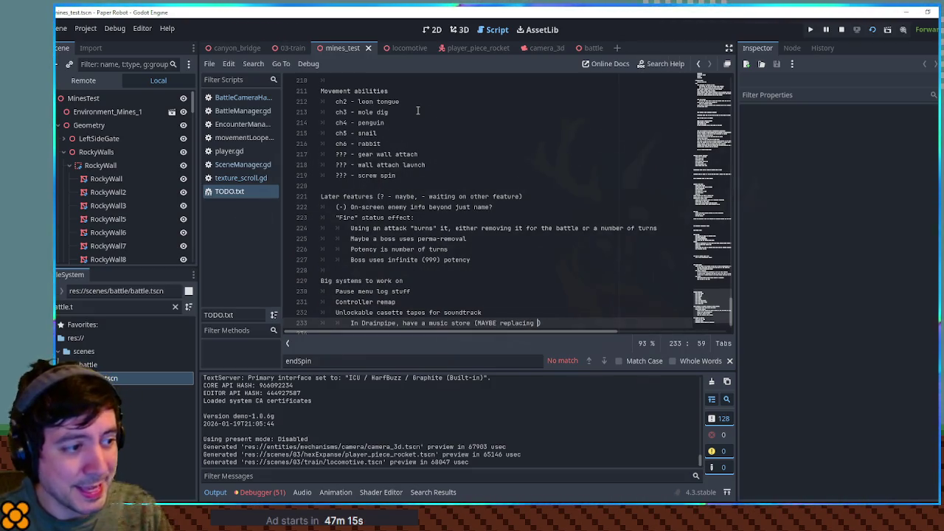
{"action": "type", "text": "Clyde"}
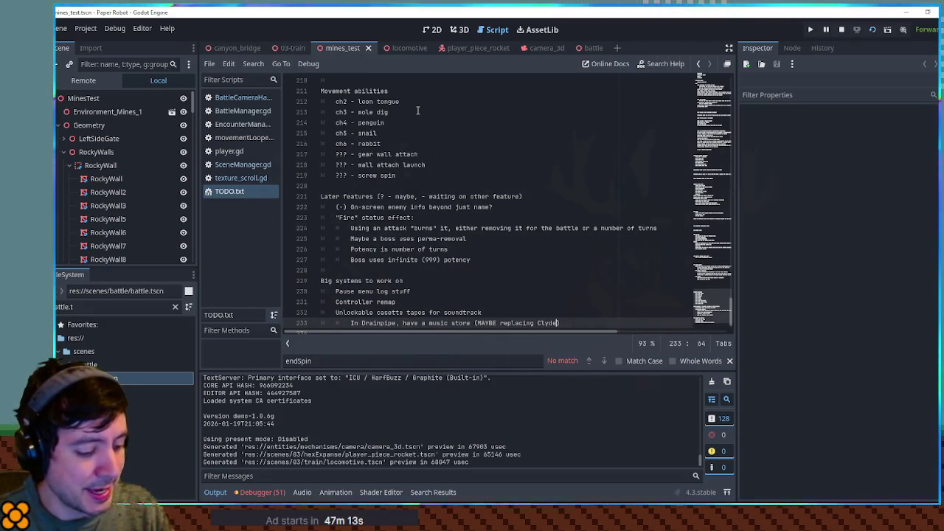
{"action": "type", "text": " and Dale "}
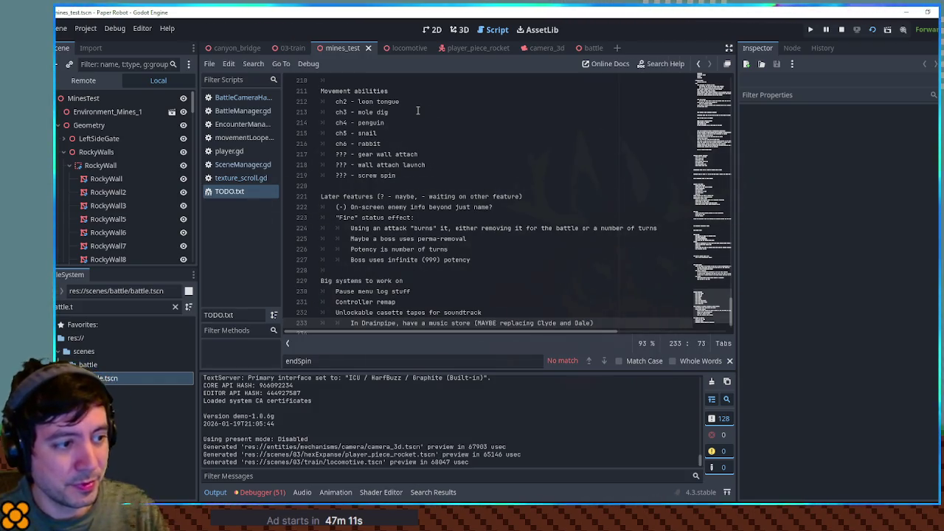
{"action": "type", "text": "aaft"}
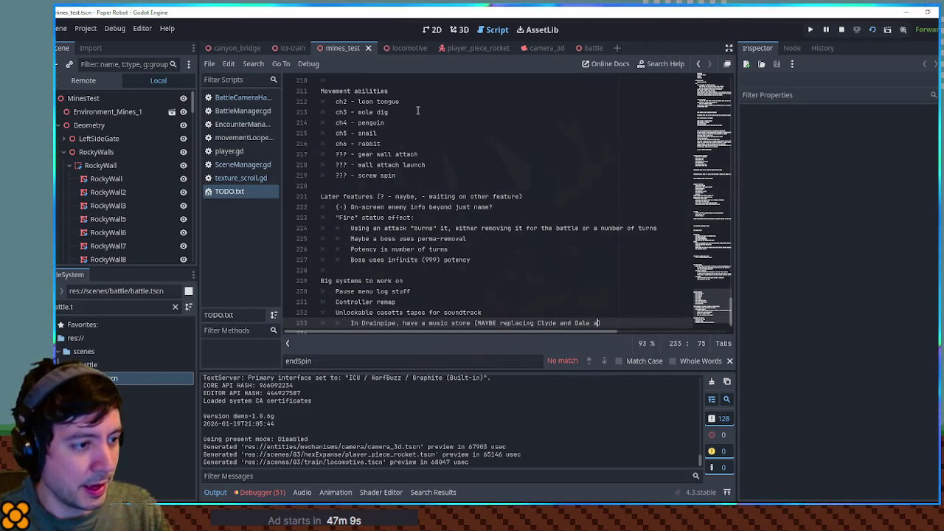
{"action": "key", "text": "BackSpace"}
{"action": "key", "text": "BackSpace"}
{"action": "key", "text": "BackSpace"}
{"action": "type", "text": "aft"}
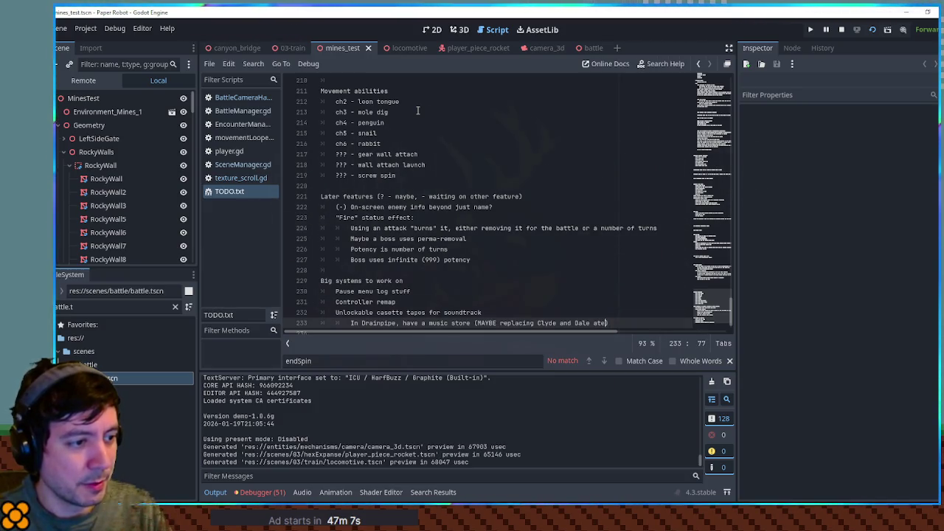
{"action": "type", "text": "er ch "}
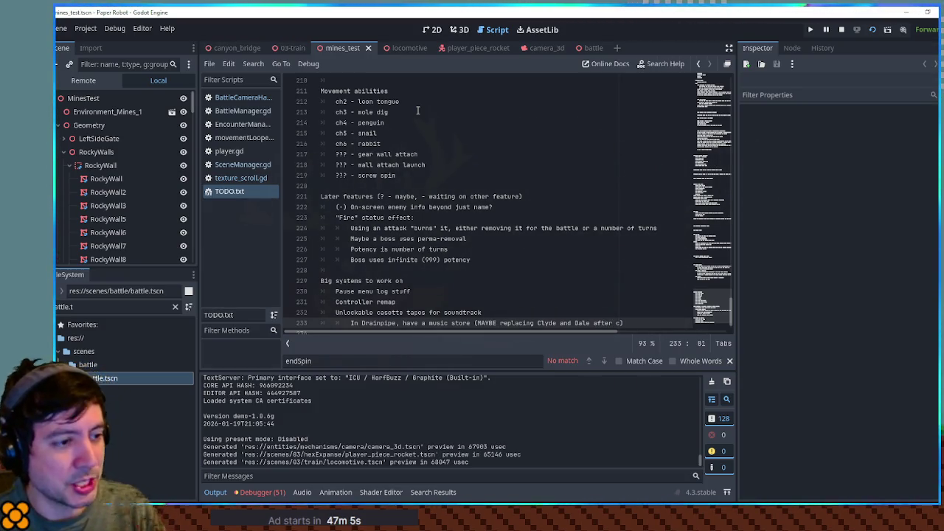
{"action": "type", "text": "2"}
{"action": "key", "text": "ctrl+s"}
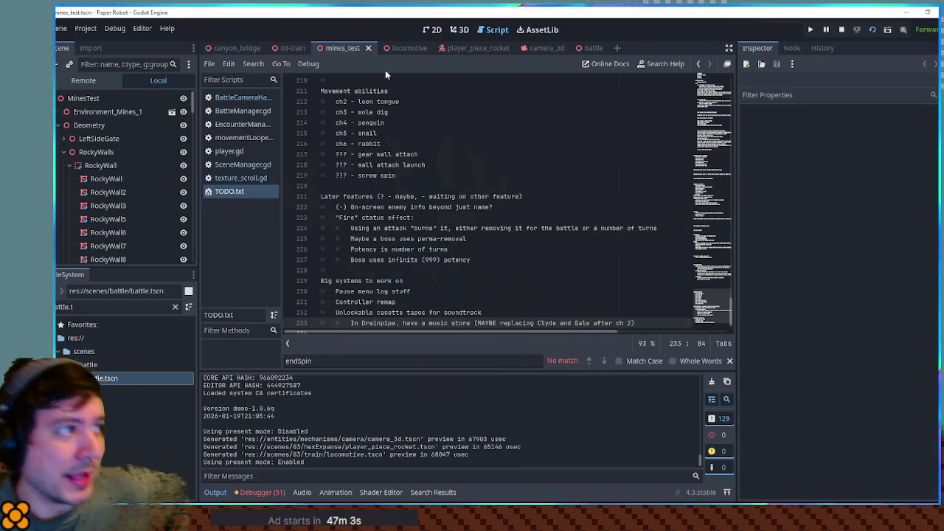
- Open the 03-train scene in the 3D view to show the locomotive and boxcars
{"action": "left_click", "coordinate": [245, 45]}
{"action": "left_click", "coordinate": [292, 48]}
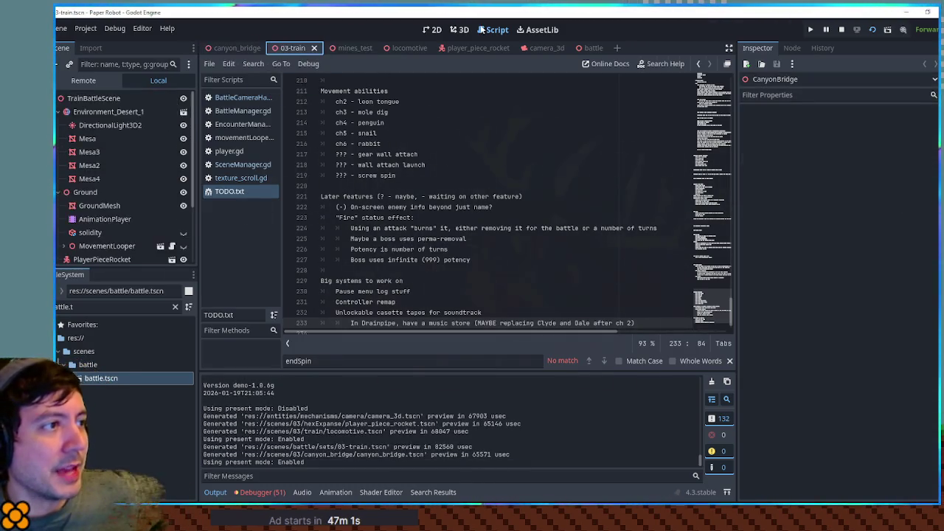
{"action": "left_click", "coordinate": [461, 30]}
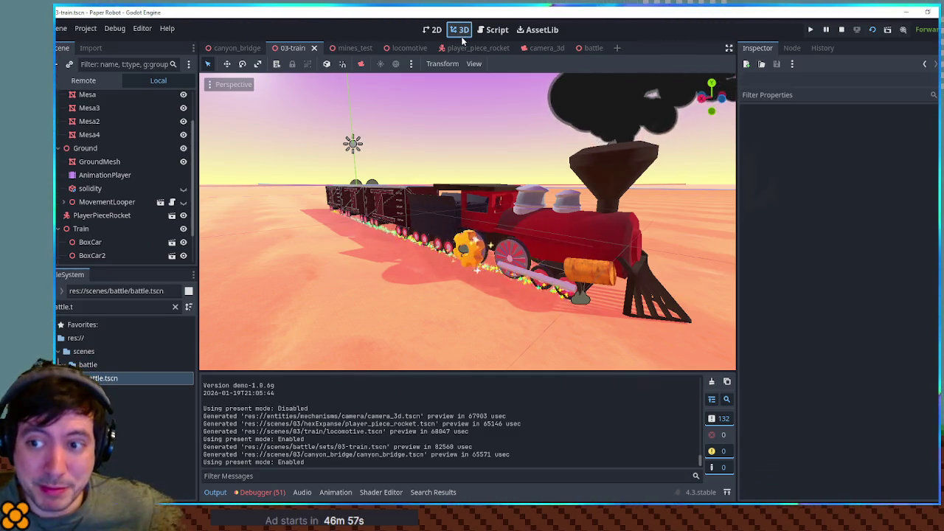
{"action": "mouse_move", "coordinate": [463, 48]}
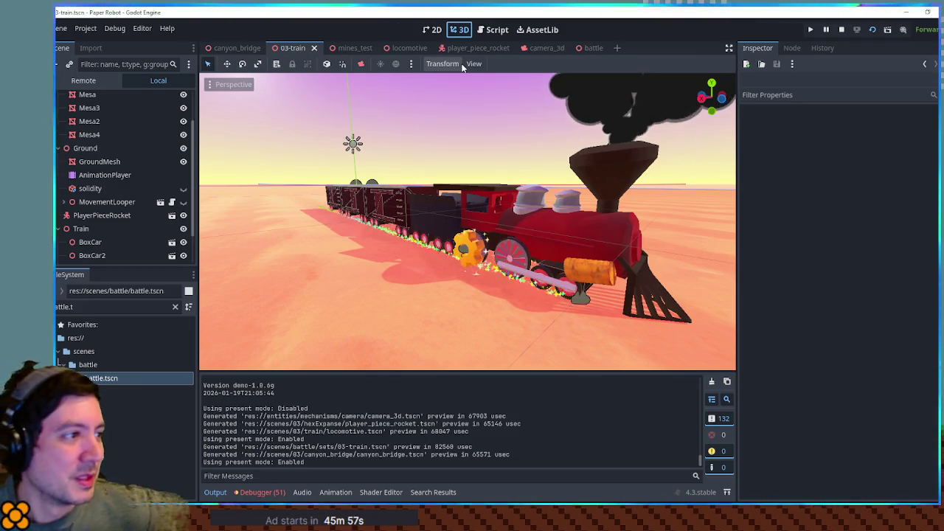
{"action": "mouse_move", "coordinate": [469, 46]}
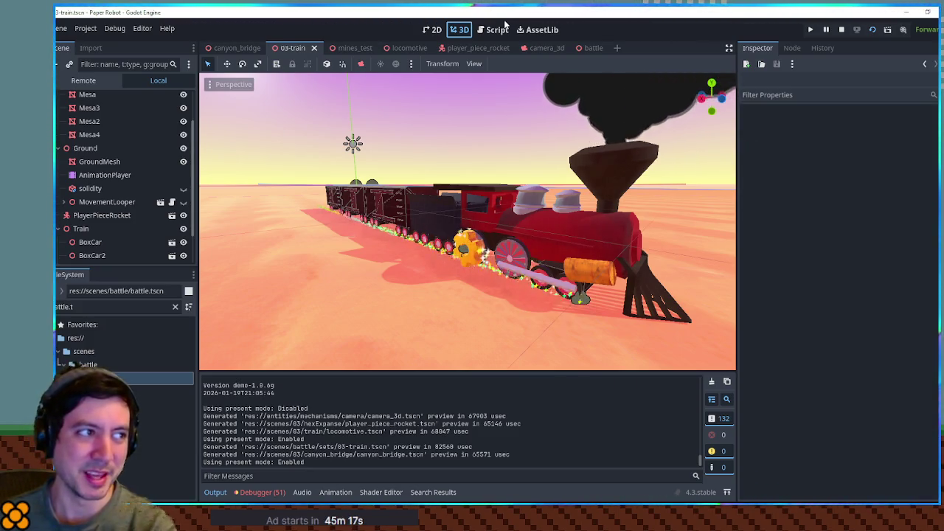
- Run the scene with F6 to play the battle on the train set
{"action": "key", "text": "F6"}
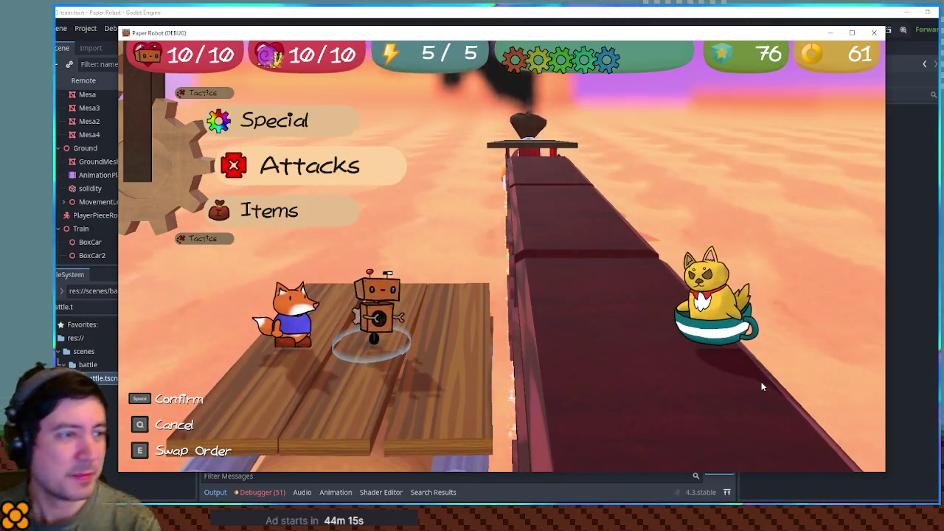
- Close the Paper Robot game window to return to the editor
{"action": "left_click", "coordinate": [874, 33]}
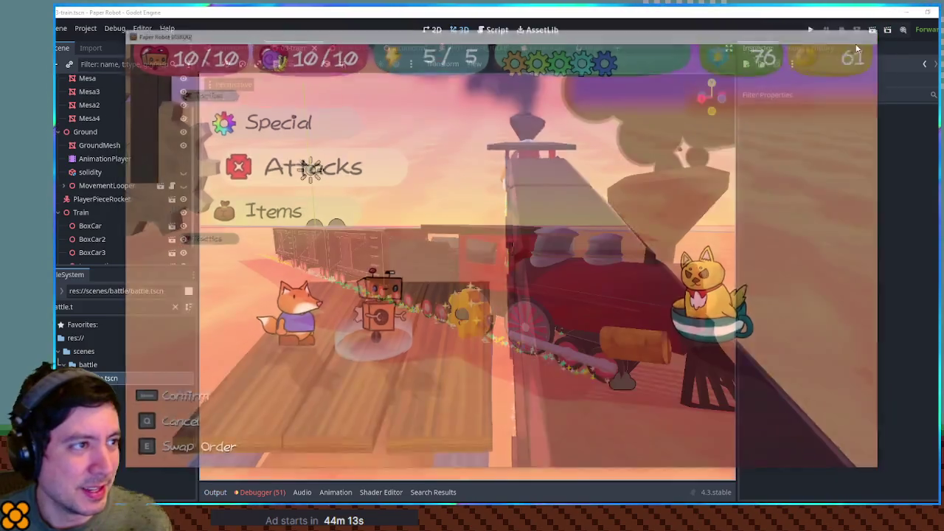
- Add 'Trade casettes for...? modules? money? or collection percent?' under line 234 of TODO.txt and save
{"action": "left_click", "coordinate": [483, 30]}
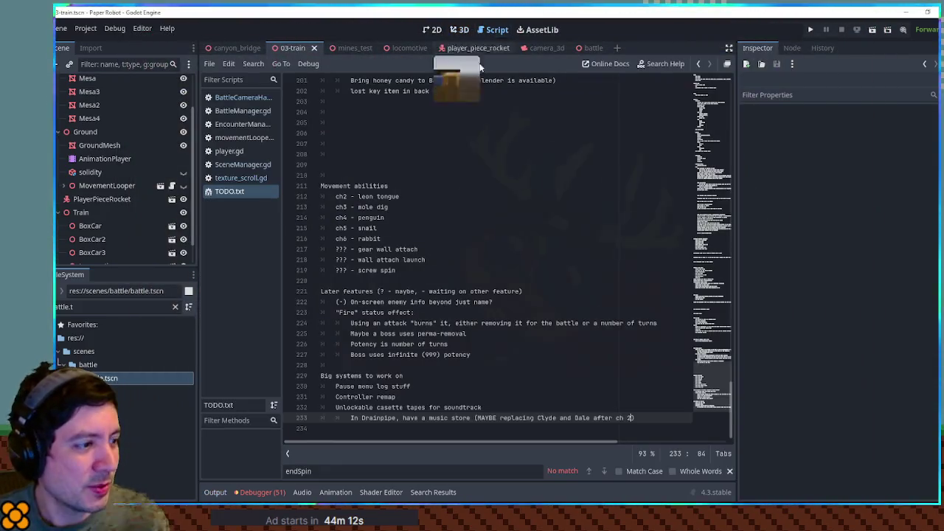
{"action": "left_click", "coordinate": [641, 425]}
{"action": "key", "text": "Tab"}
{"action": "type", "text": "Trade casett"}
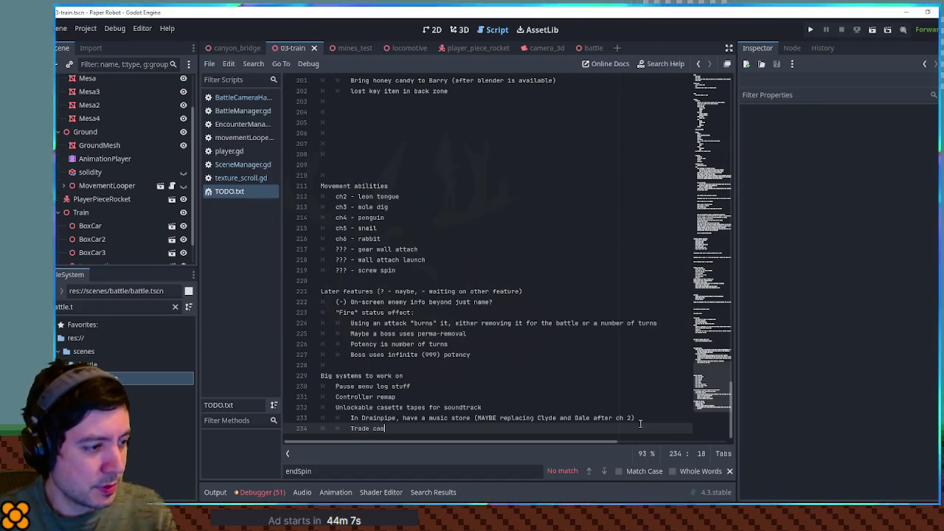
{"action": "type", "text": "es for...? modu"}
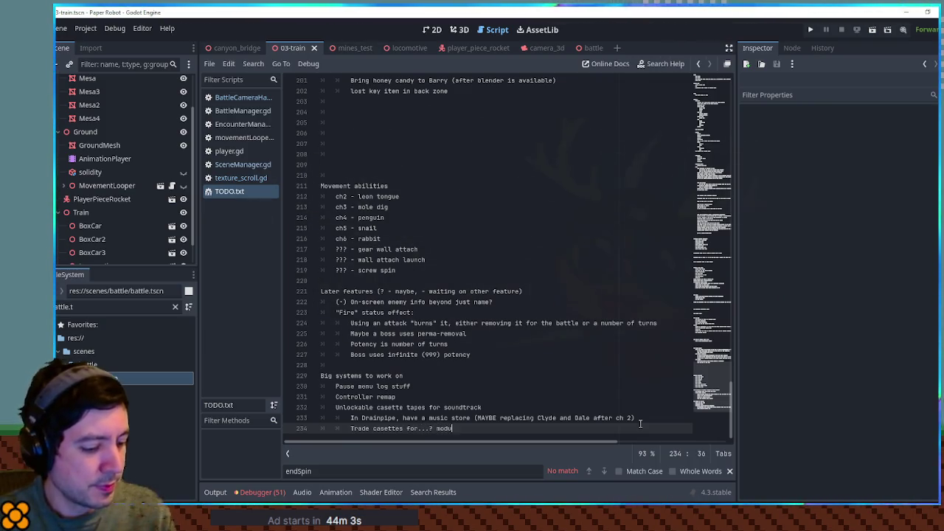
{"action": "type", "text": "les?"}
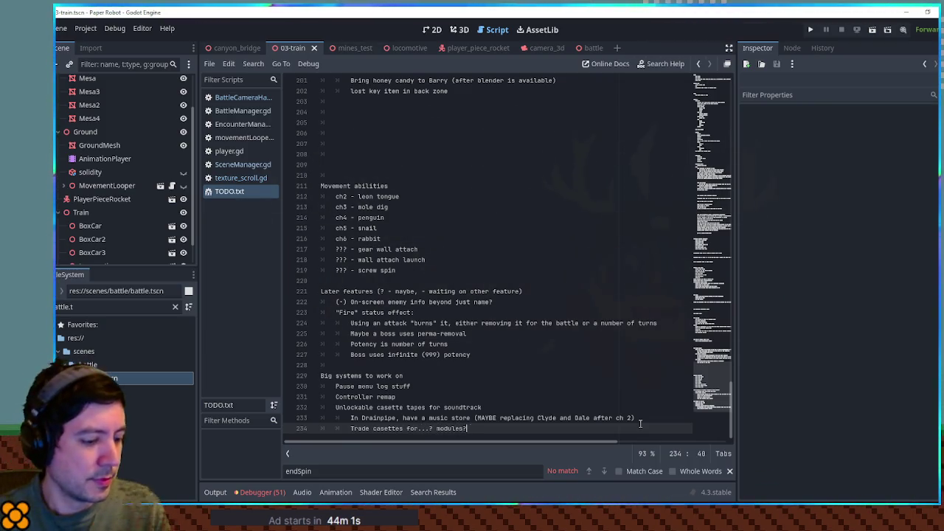
{"action": "type", "text": " money? tier rewards l"}
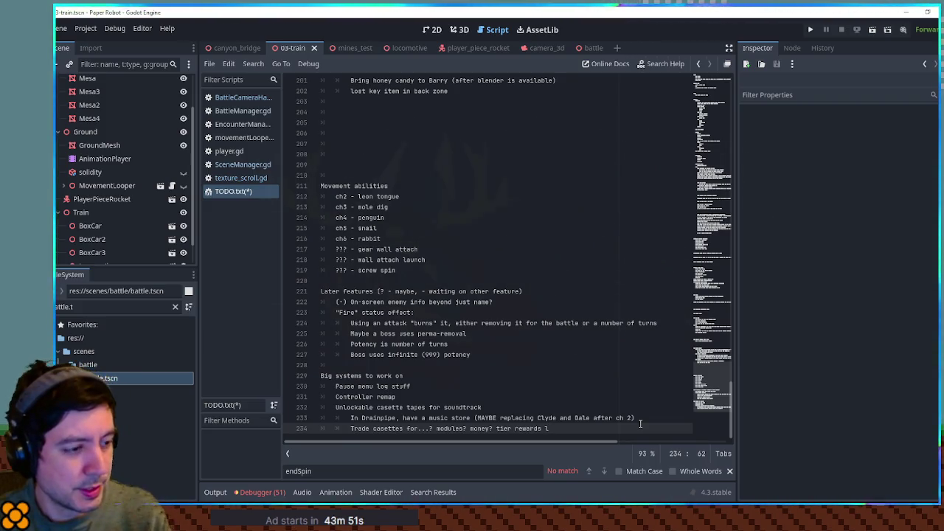
{"action": "type", "text": "or "}
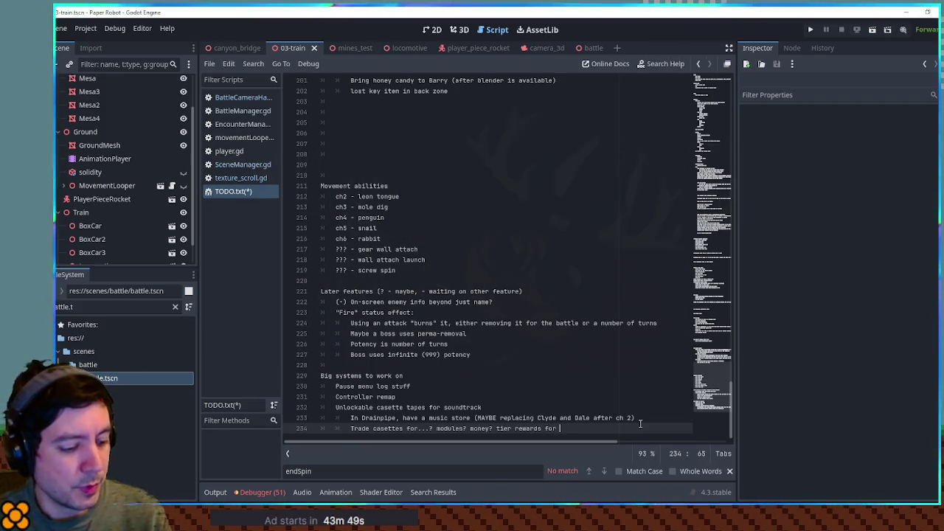
{"action": "type", "text": "collec"}
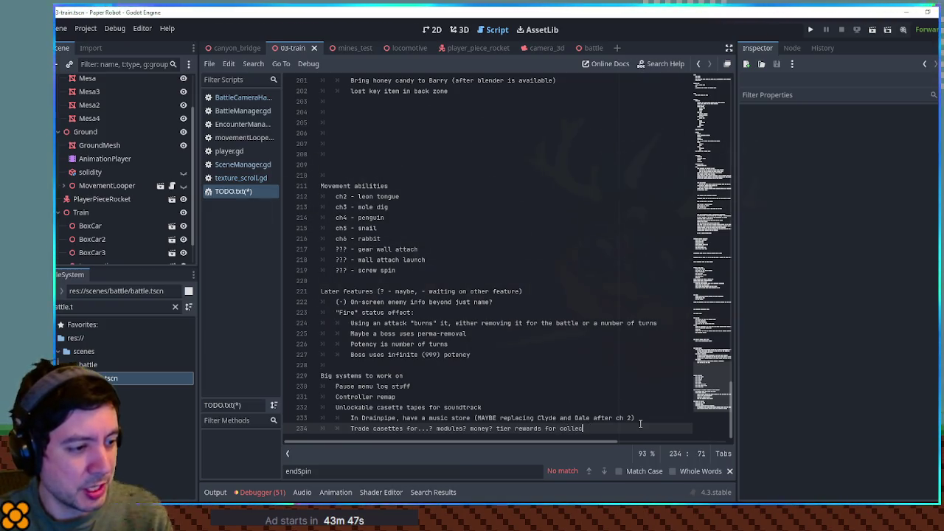
{"action": "type", "text": "tion percent?"}
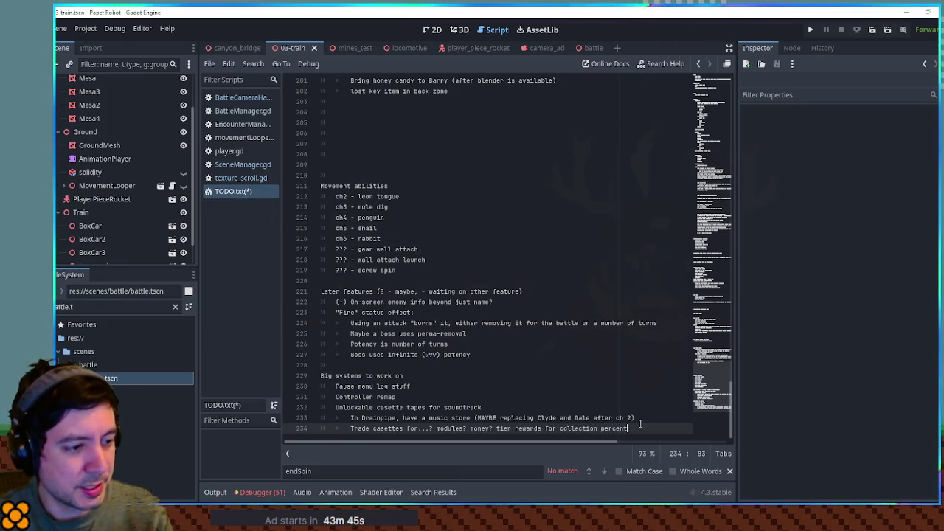
{"action": "key", "text": "ctrl+s"}
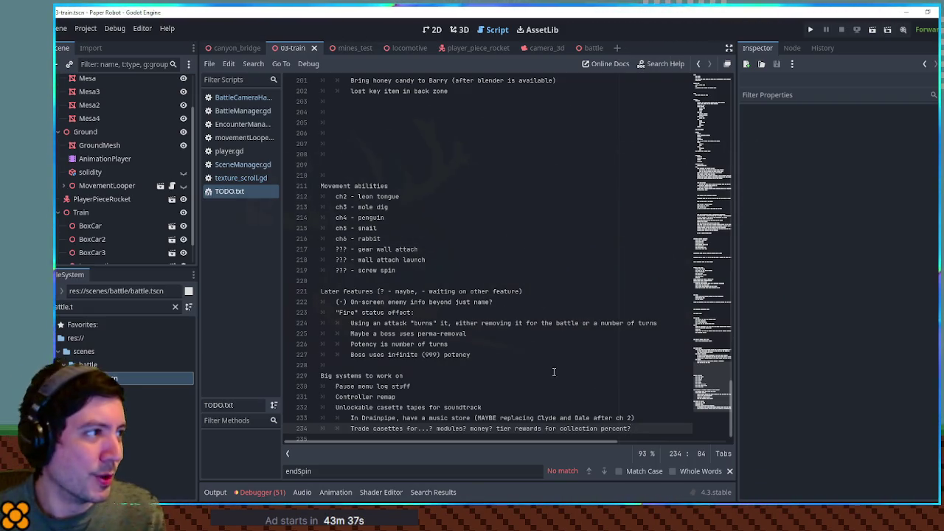
- Orbit the 3D train scene, then scroll TODO.txt to the Chapter 3 enemies list
{"action": "left_click", "coordinate": [460, 29]}
{"action": "mouse_move", "coordinate": [475, 124]}
{"action": "left_mouse_down"}
{"action": "mouse_move", "coordinate": [678, 123]}
{"action": "mouse_move", "coordinate": [645, 139]}
{"action": "mouse_move", "coordinate": [576, 149]}
{"action": "mouse_move", "coordinate": [698, 141]}
{"action": "left_mouse_up"}
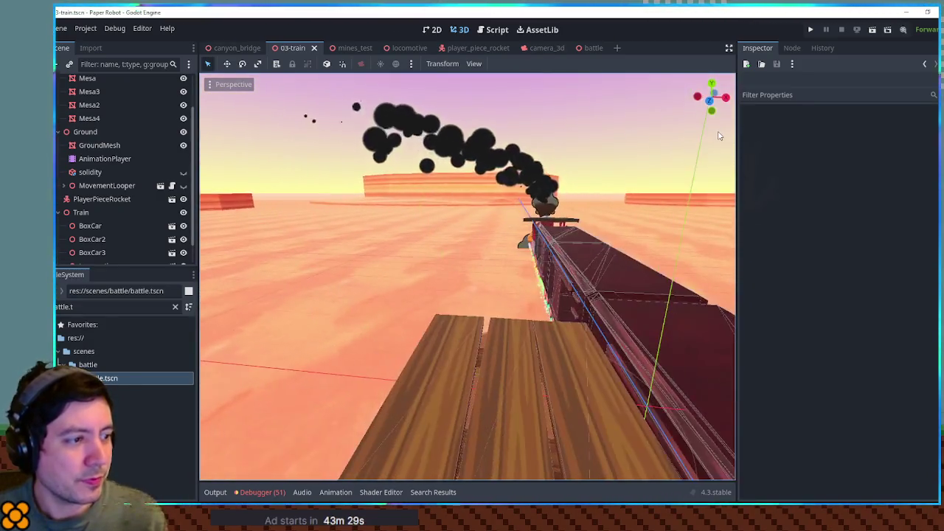
{"action": "left_click", "coordinate": [499, 34]}
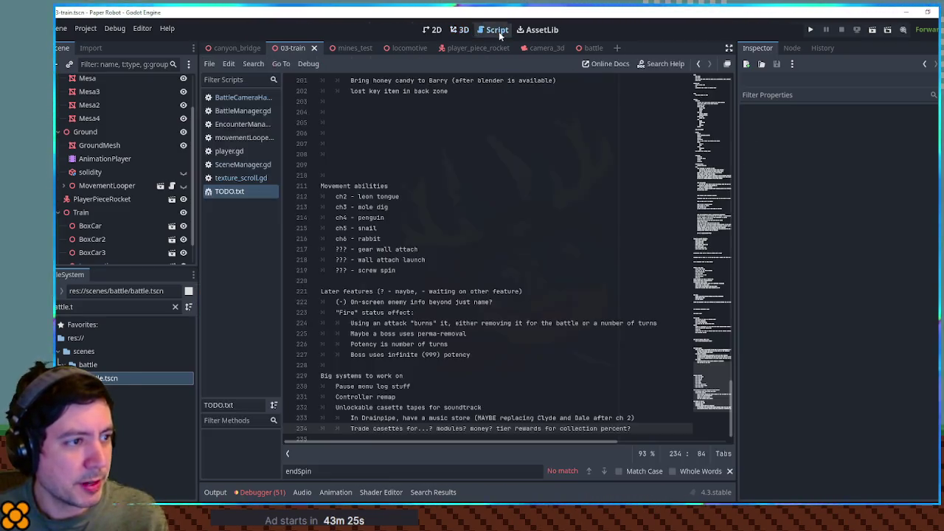
{"action": "scroll", "coordinate": [545, 282], "scroll_direction": "up", "scroll_amount": 10}
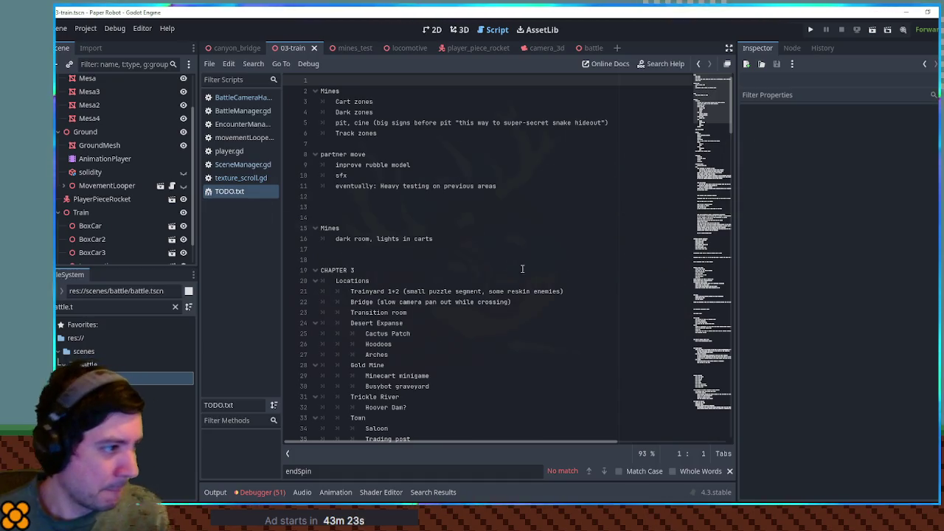
{"action": "scroll", "coordinate": [516, 273], "scroll_direction": "down", "scroll_amount": 6}
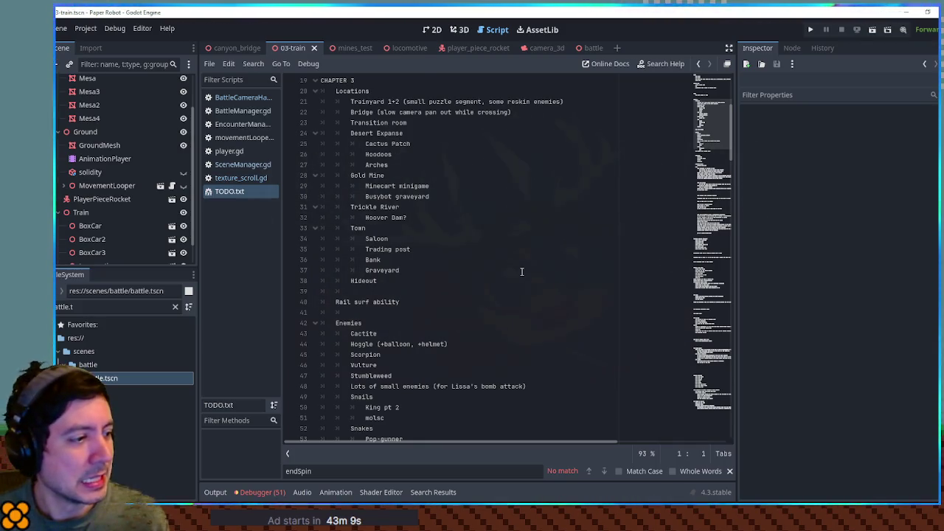
{"action": "scroll", "coordinate": [522, 273], "scroll_direction": "down", "scroll_amount": 6}
{"action": "left_click", "coordinate": [479, 271]}
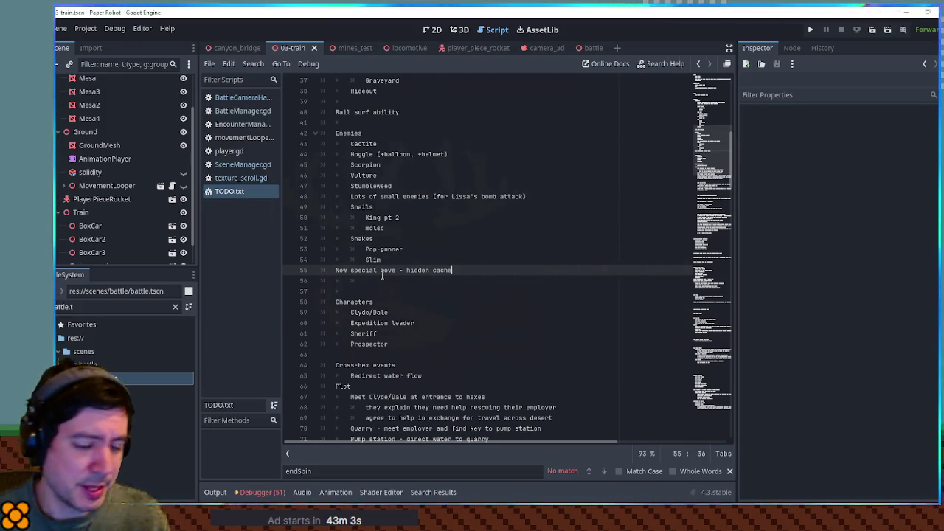
- Add indented 'match game' and 'powerful items' lines below the 'New special move - hidden cache' entry
{"action": "key", "text": "Return"}
{"action": "key", "text": "Tab"}
{"action": "key", "text": "Tab"}
{"action": "type", "text": "mat"}
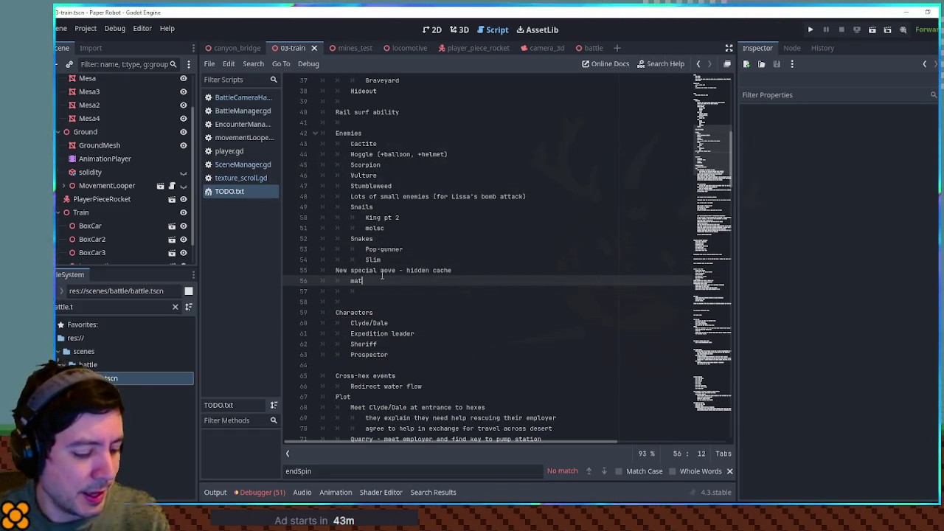
{"action": "type", "text": "ch game"}
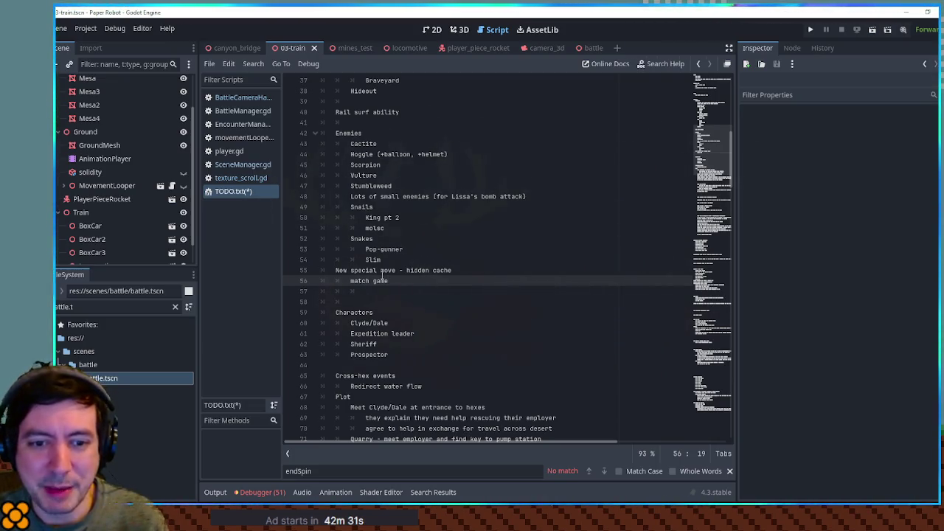
{"action": "key", "text": "Return"}
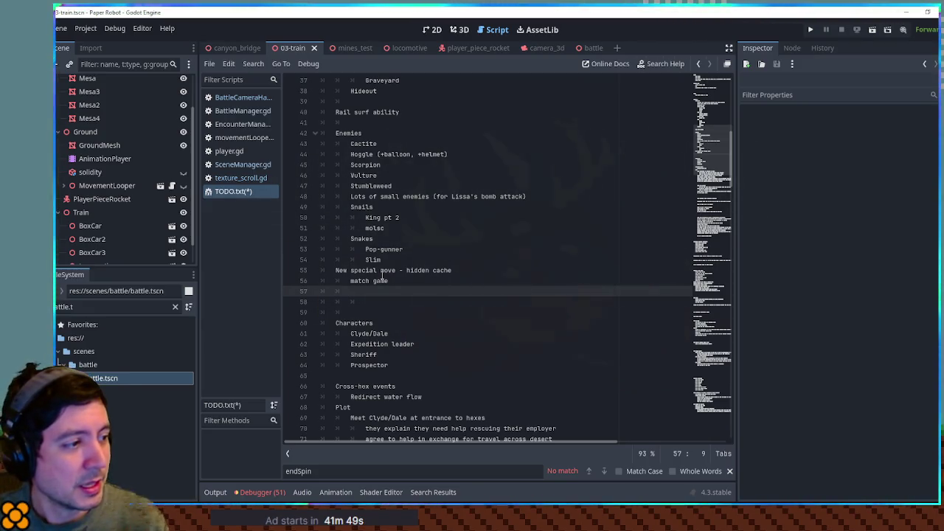
{"action": "type", "text": "powerful items"}
{"action": "key", "text": "Return"}
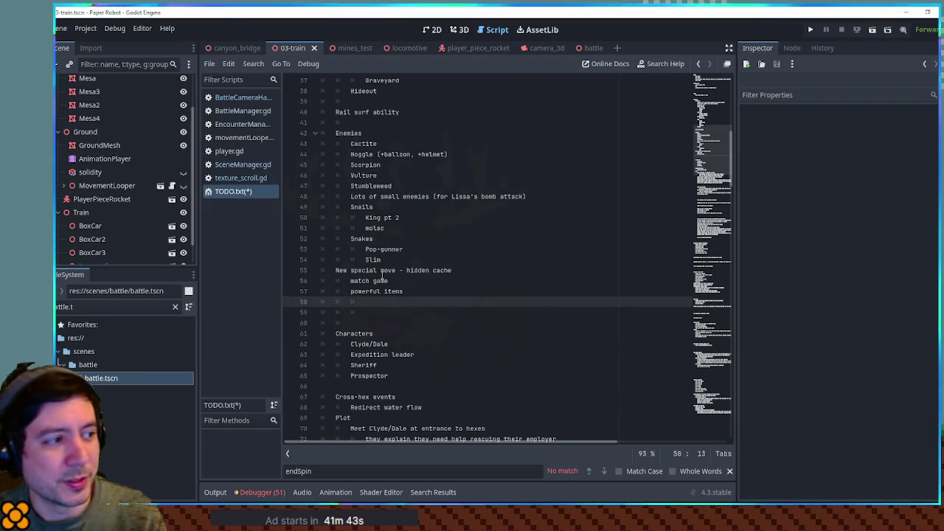
{"action": "key", "text": "Delete"}
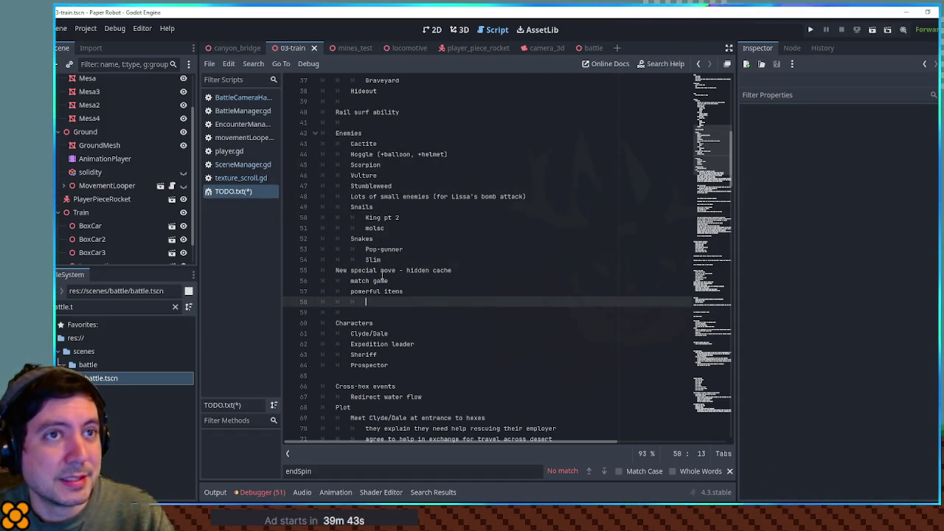
- Add 'stop status effect' under powerful items, then open StatusEffectDirectory.gd from the file filter
{"action": "type", "text": "stop status effect"}
{"action": "key", "text": "Return"}
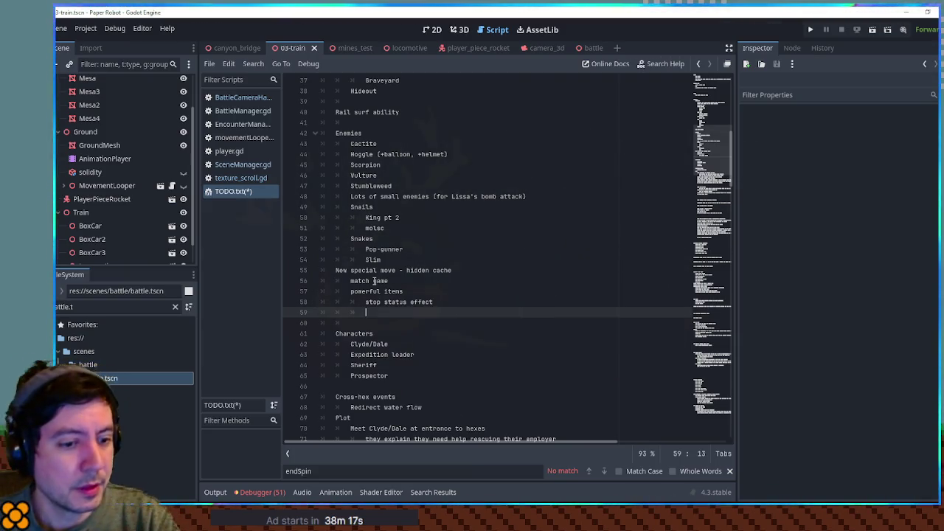
{"action": "triple_click", "coordinate": [111, 306]}
{"action": "type", "text": "at"}
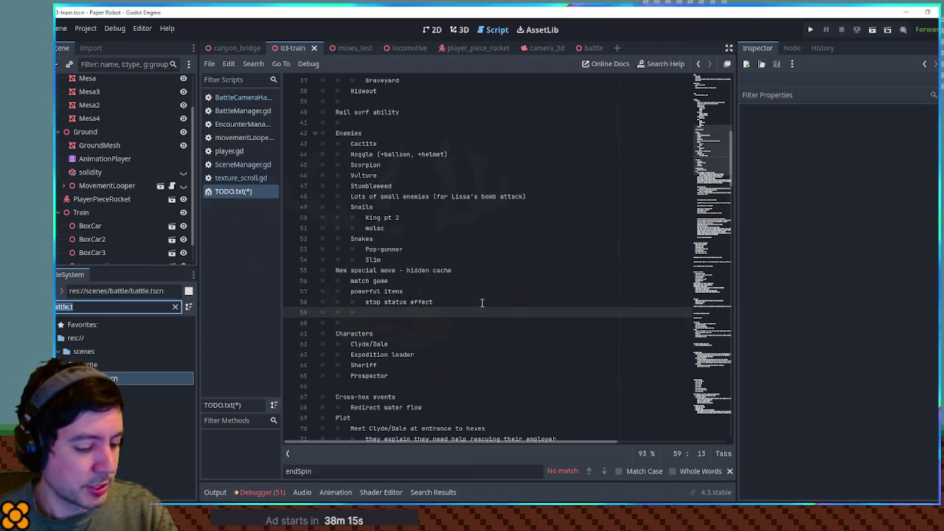
{"action": "type", "text": "us effec"}
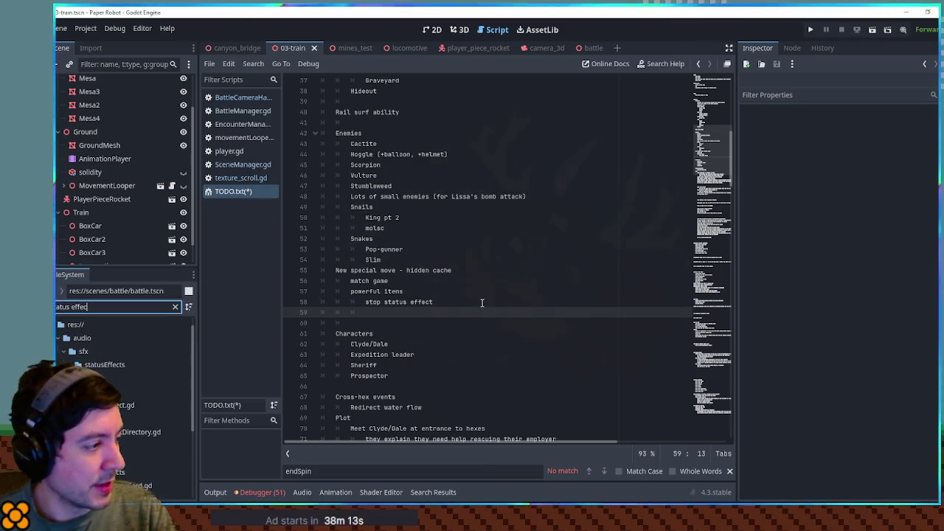
{"action": "double_click", "coordinate": [140, 432]}
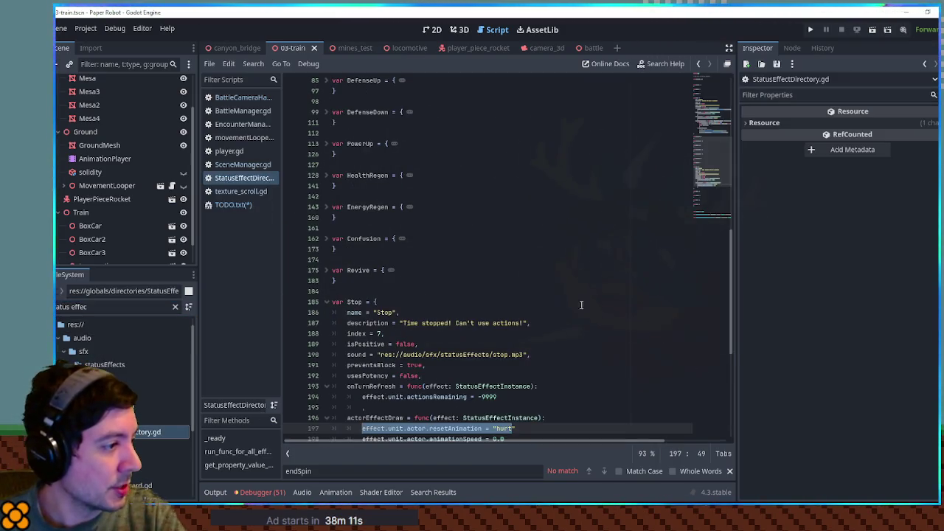
- Collapse the Stop definition and expand and read through the Freeze effect definition
{"action": "left_click", "coordinate": [327, 302]}
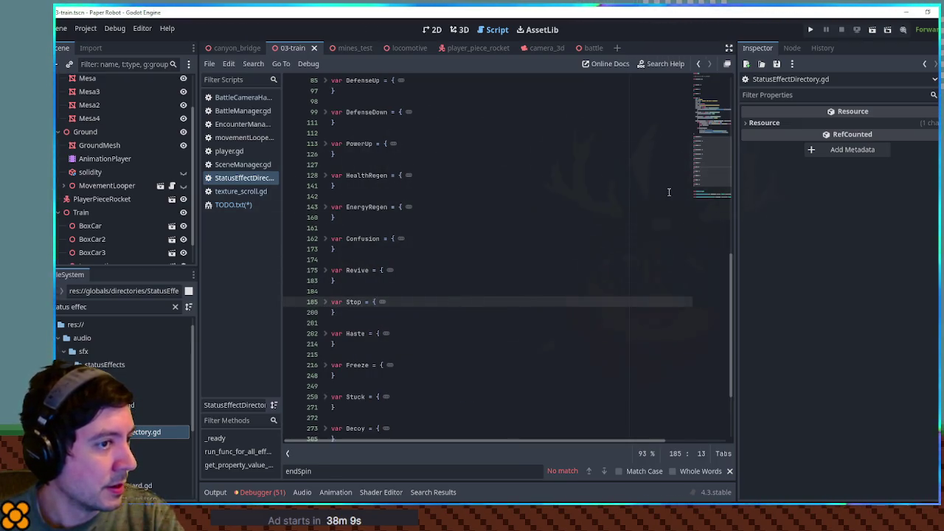
{"action": "double_click", "coordinate": [361, 270]}
{"action": "left_click_drag", "start_coordinate": [715, 157], "coordinate": [718, 165]}
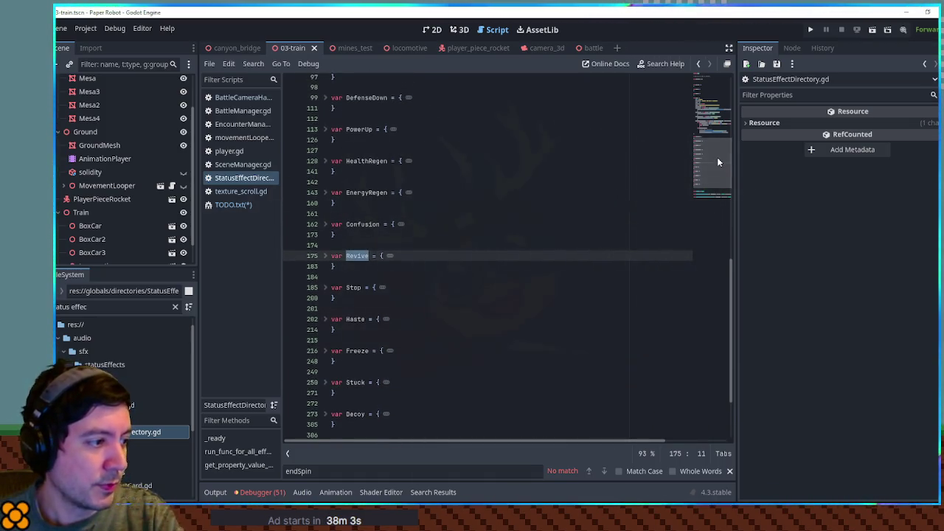
{"action": "left_click", "coordinate": [319, 352]}
{"action": "scroll", "coordinate": [662, 314], "scroll_direction": "down", "scroll_amount": 3}
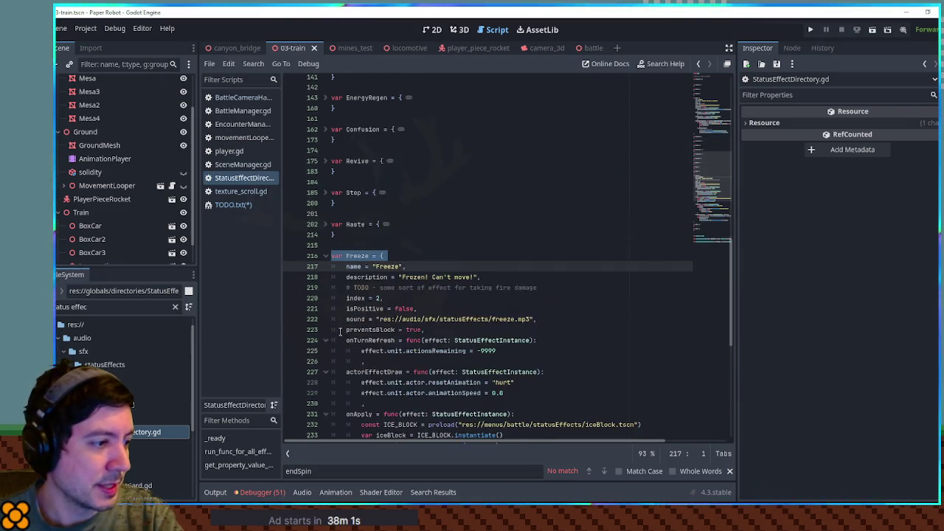
{"action": "left_click", "coordinate": [663, 314]}
{"action": "scroll", "coordinate": [664, 313], "scroll_direction": "down", "scroll_amount": 3}
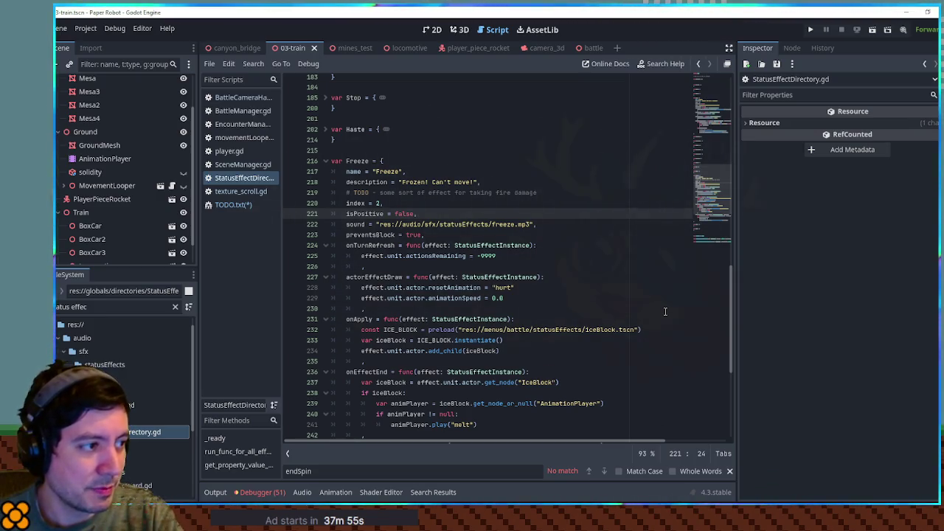
{"action": "double_click", "coordinate": [360, 160]}
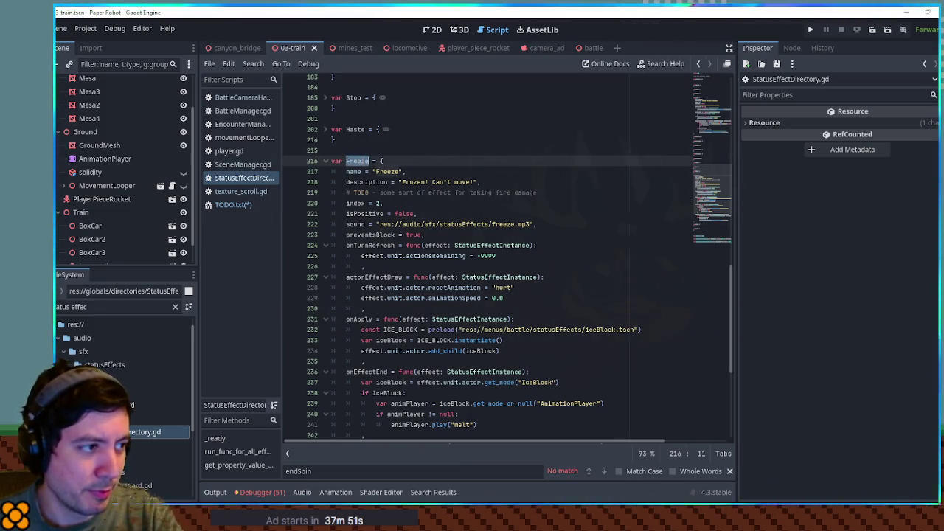
{"action": "left_click_drag", "start_coordinate": [706, 201], "coordinate": [705, 170]}
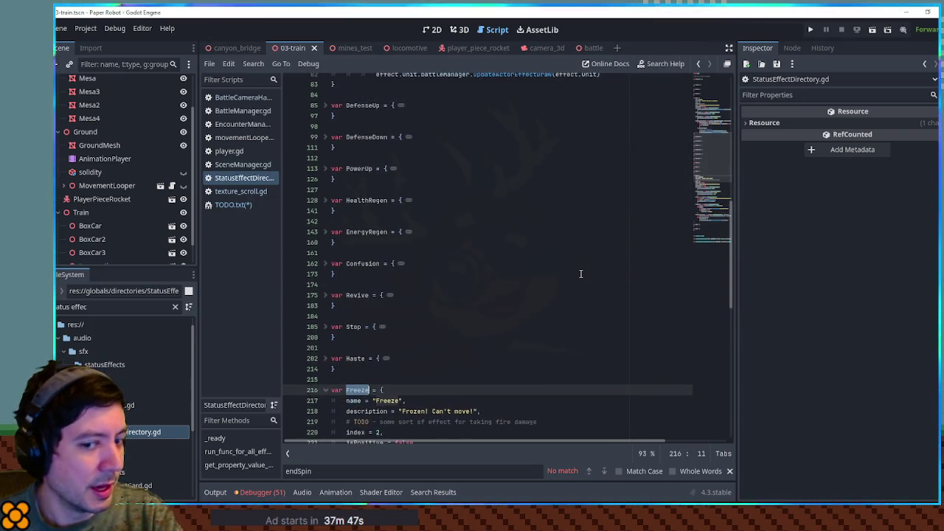
- Expand Confusion, fold Sleep, and open CashGrab's full definition near the top of the script
{"action": "double_click", "coordinate": [363, 264]}
{"action": "left_click", "coordinate": [326, 263]}
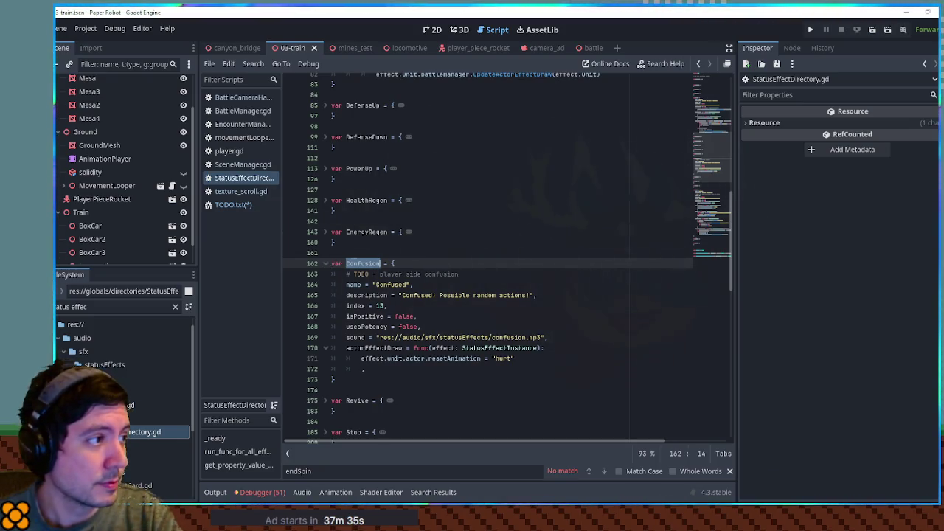
{"action": "scroll", "coordinate": [369, 263], "scroll_direction": "up", "scroll_amount": 5}
{"action": "scroll", "coordinate": [394, 263], "scroll_direction": "up", "scroll_amount": 7}
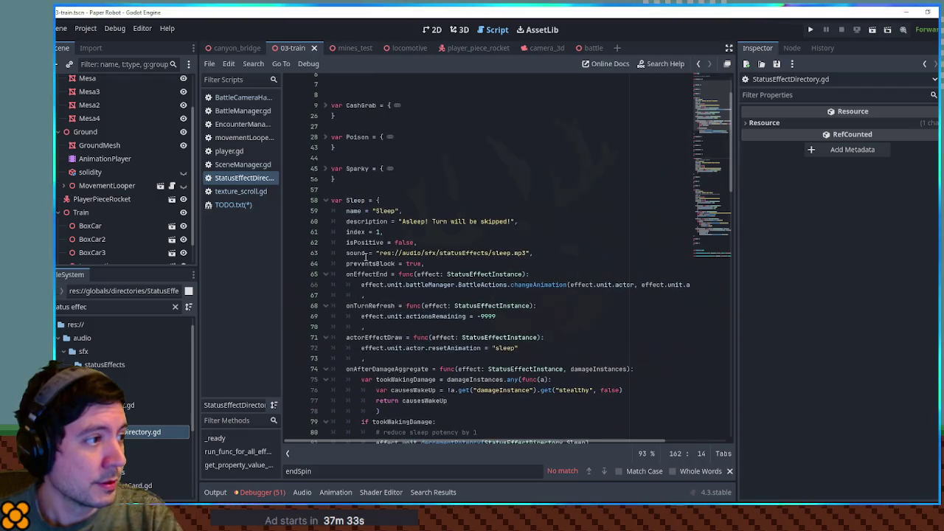
{"action": "left_click", "coordinate": [328, 201], "text": "shift"}
{"action": "left_click", "coordinate": [327, 201]}
{"action": "left_click", "coordinate": [328, 202]}
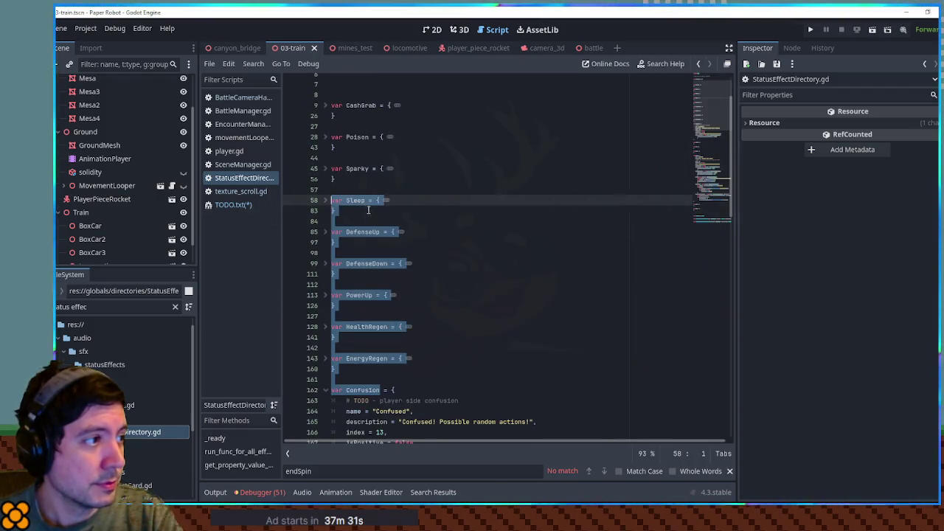
{"action": "scroll", "coordinate": [339, 195], "scroll_direction": "up", "scroll_amount": 2}
{"action": "double_click", "coordinate": [363, 166]}
{"action": "left_click", "coordinate": [326, 165]}
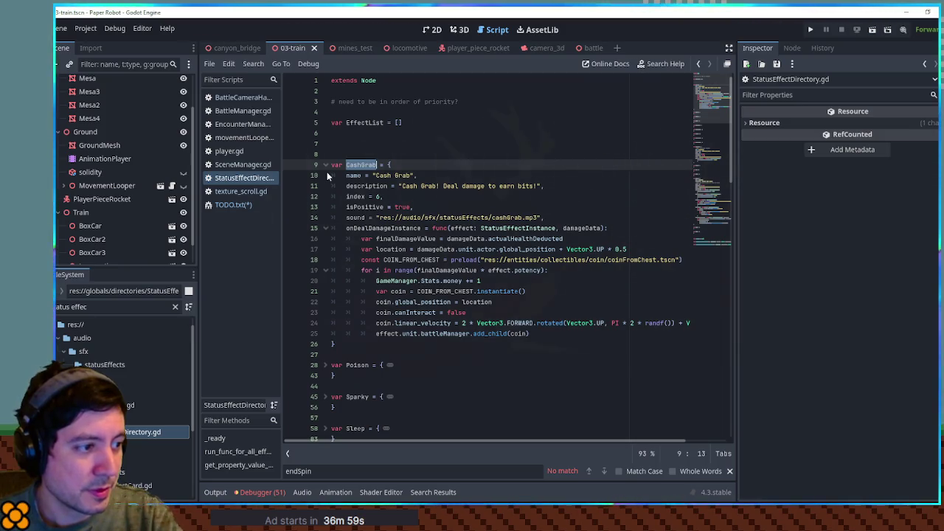
- Add a 'cash grab' line on line 59 of TODO.txt
{"action": "left_click", "coordinate": [238, 209]}
{"action": "left_click", "coordinate": [401, 313]}
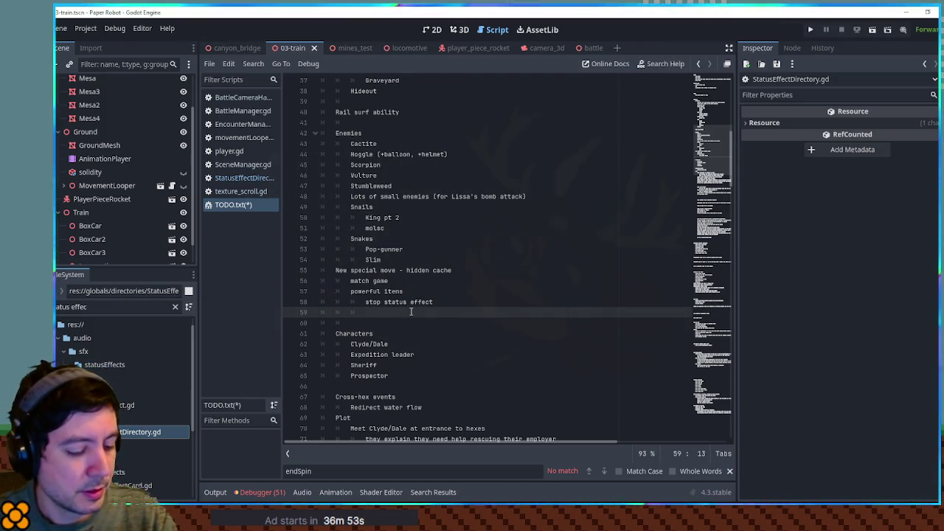
{"action": "type", "text": "cash grab"}
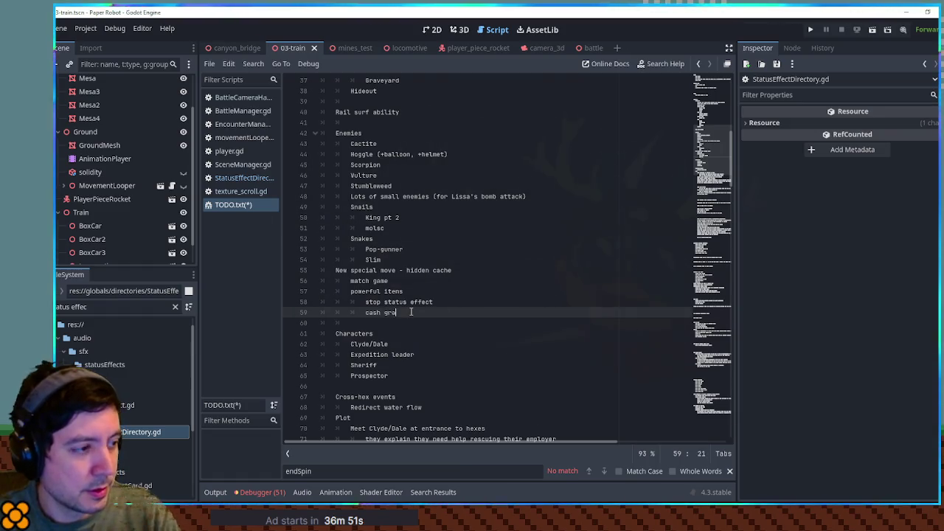
- Return to StatusEffectDirectory.gd and collapse the CashGrab definition
{"action": "left_click", "coordinate": [244, 177]}
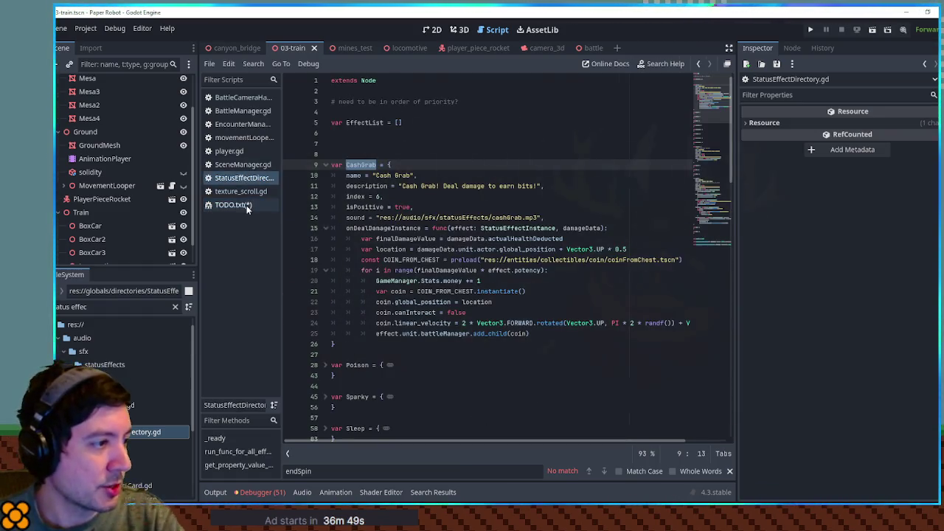
{"action": "left_click", "coordinate": [325, 165]}
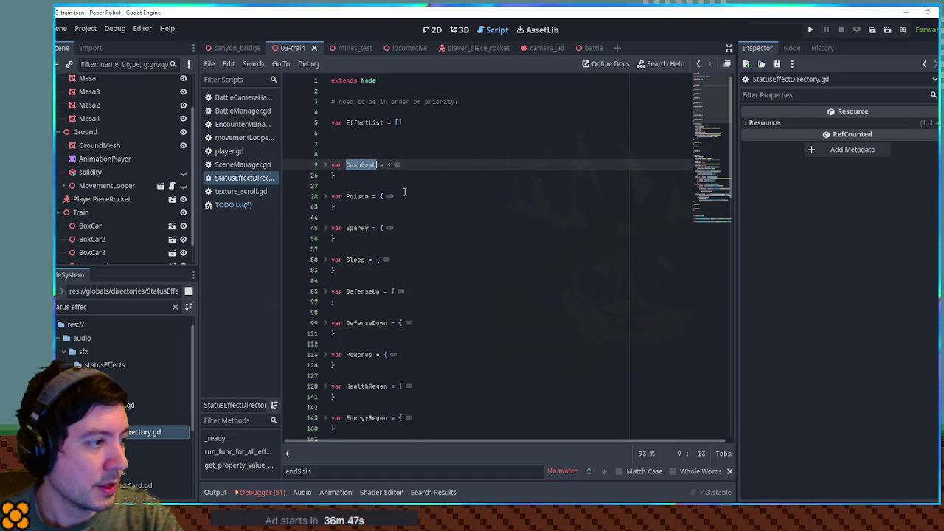
{"action": "scroll", "coordinate": [404, 192], "scroll_direction": "down", "scroll_amount": 2}
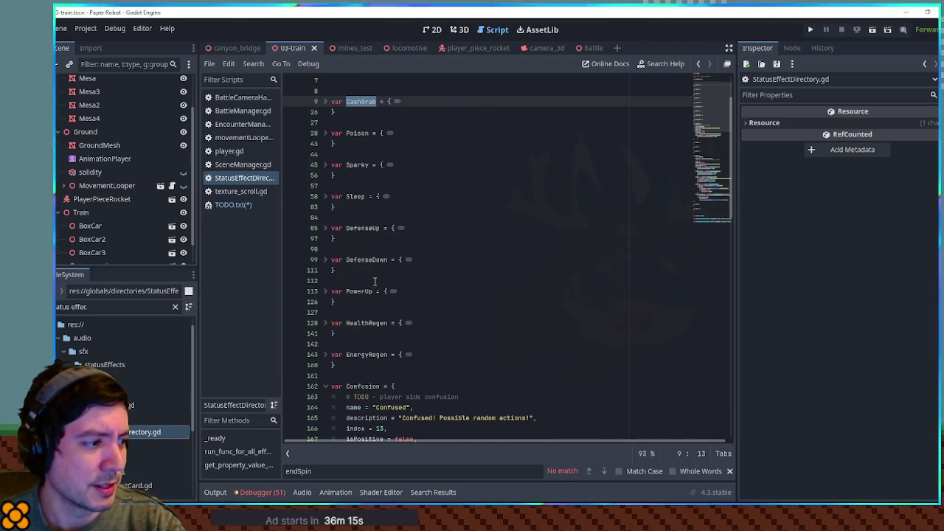
- Collapse the Confusion definition in StatusEffectDirectory.gd and select the word Confusion
{"action": "scroll", "coordinate": [375, 285], "scroll_direction": "down", "scroll_amount": 2}
{"action": "left_click", "coordinate": [327, 323]}
{"action": "double_click", "coordinate": [363, 323]}
{"action": "key", "text": "ctrl+c"}
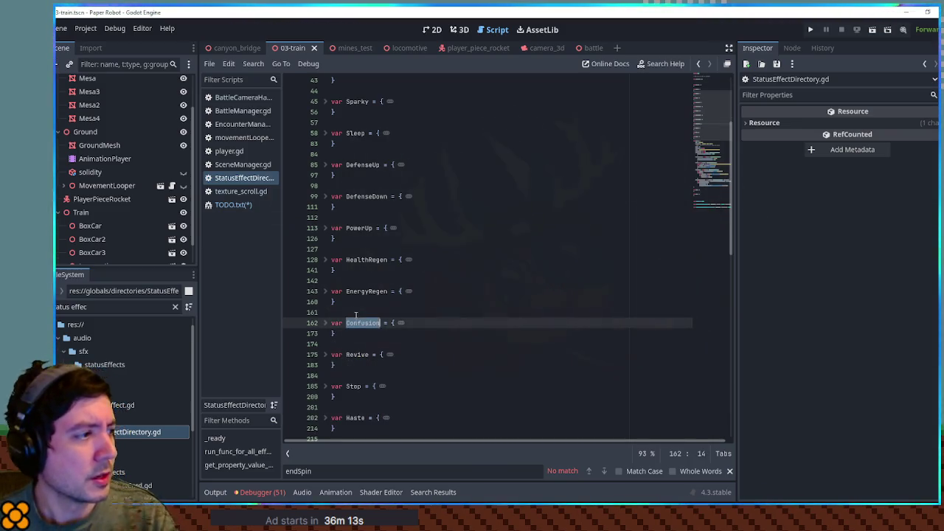
- Paste 'Confusion' below cash grab in TODO.txt, leaving a blank line before Characters
{"action": "left_click", "coordinate": [240, 206]}
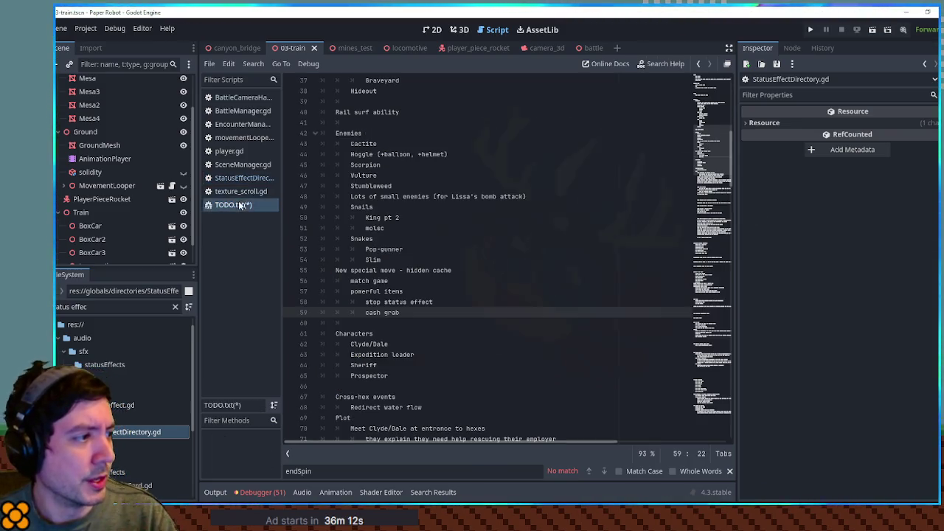
{"action": "left_click", "coordinate": [414, 314]}
{"action": "key", "text": "Return"}
{"action": "key", "text": "ctrl+v"}
{"action": "key", "text": "Return"}
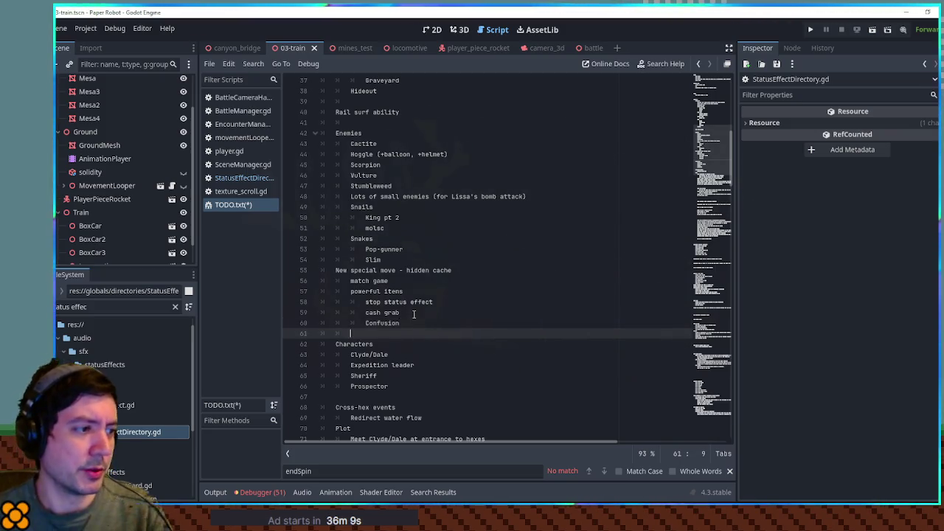
{"action": "key", "text": "Return"}
{"action": "key", "text": "Up"}
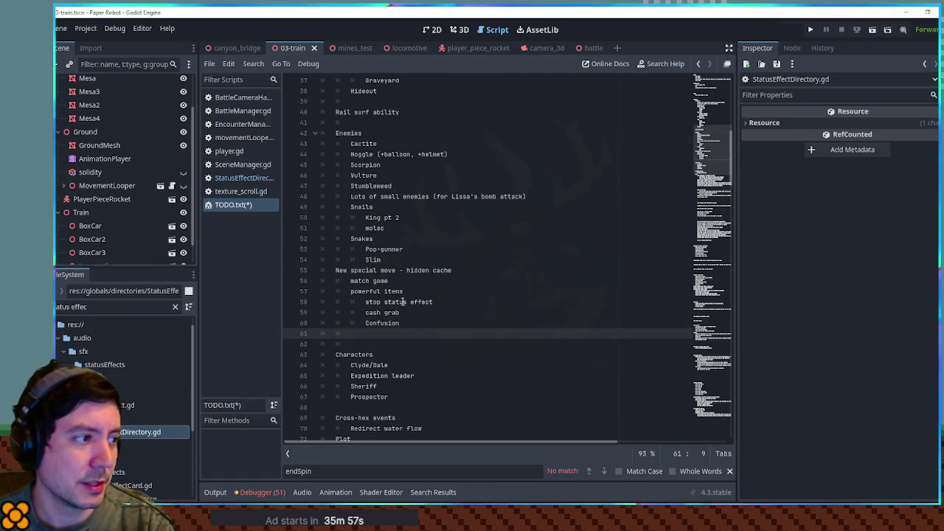
{"action": "left_click", "coordinate": [405, 320]}
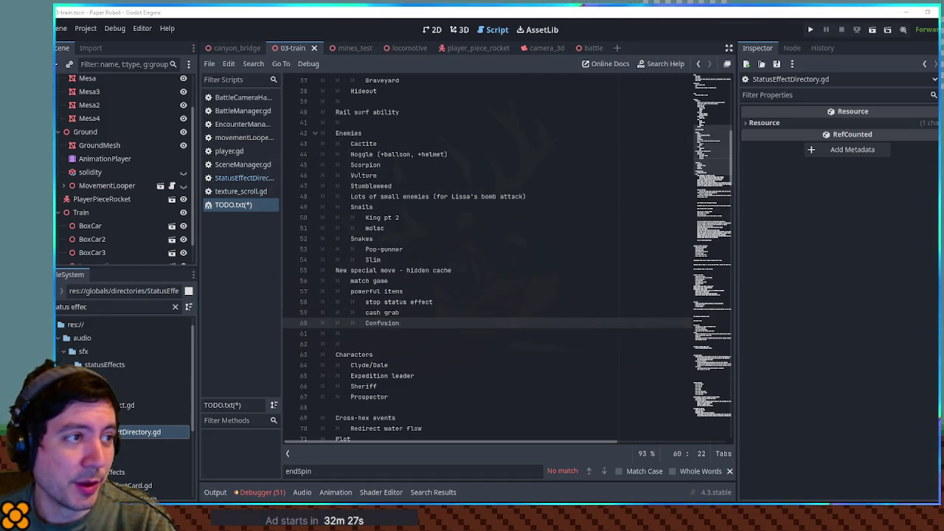
{"action": "left_click", "coordinate": [343, 48]}
{"action": "left_click", "coordinate": [285, 48]}
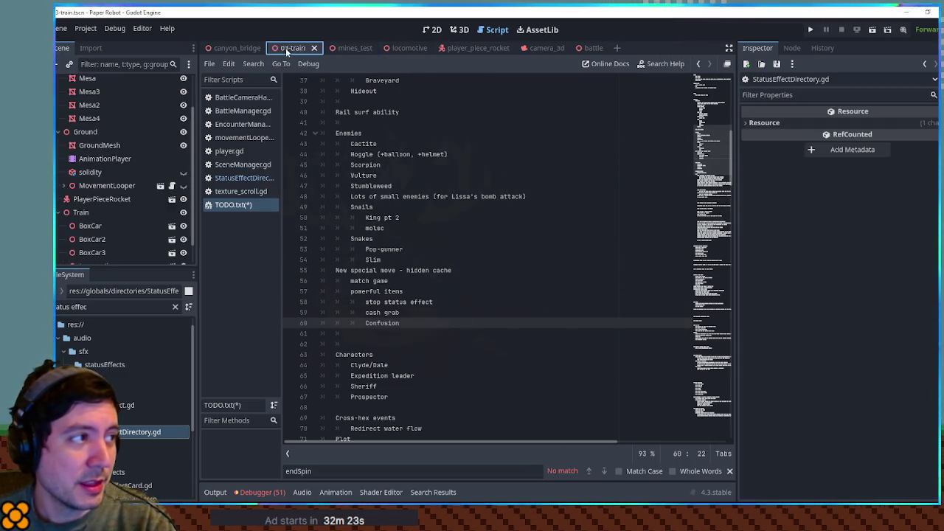
{"action": "left_click", "coordinate": [459, 31]}
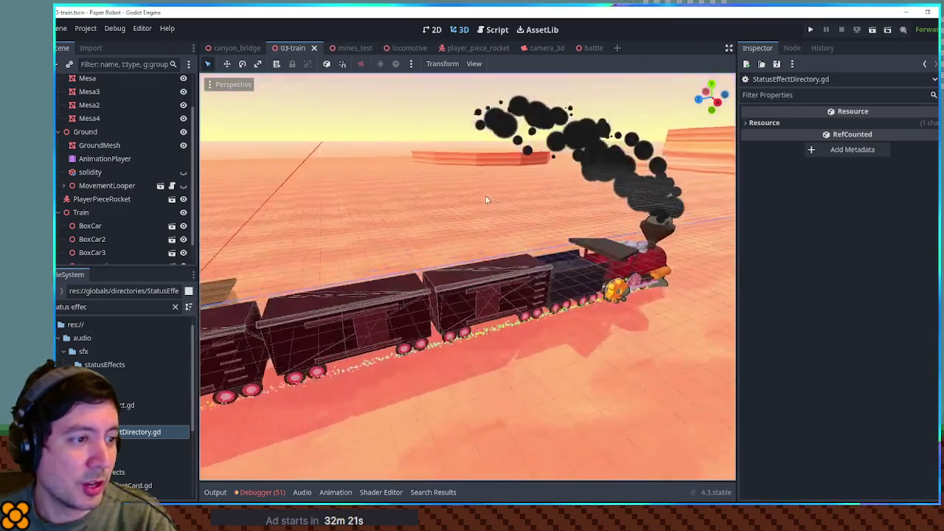